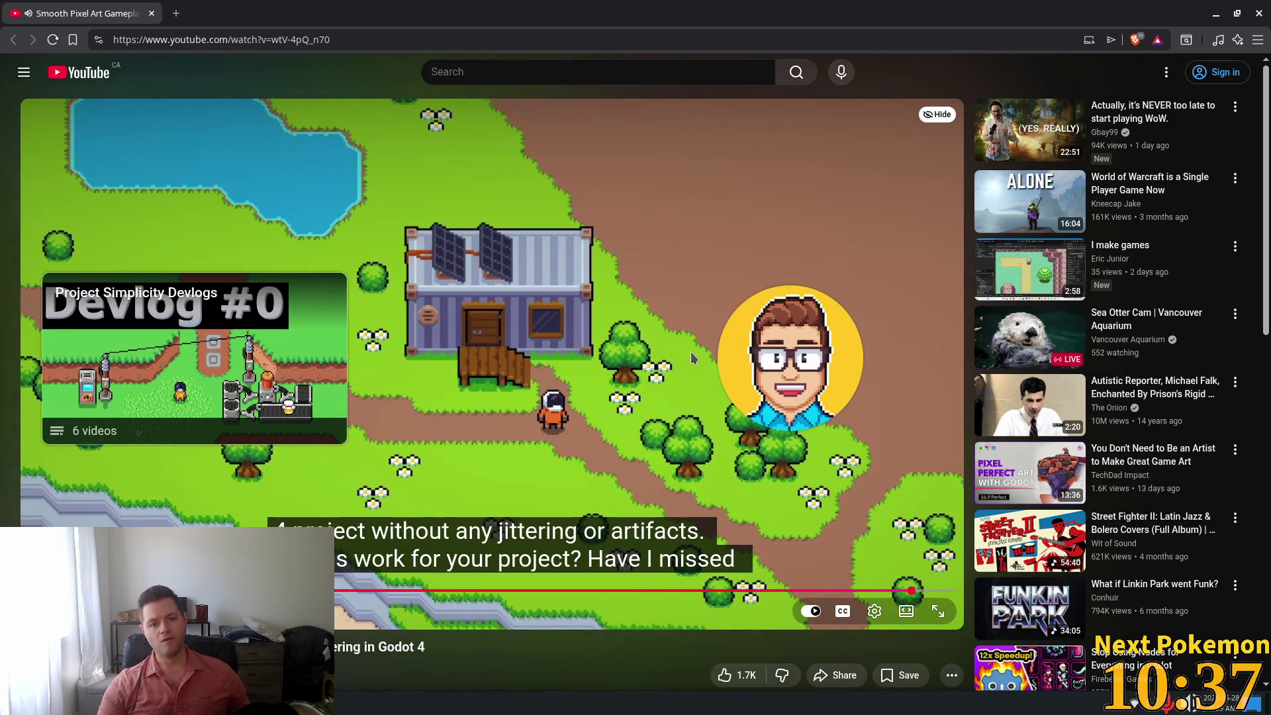
# Pause the pixel-art devlog video and switch to the Godot editor showing the minimap scene
pyautogui.click(689, 294)
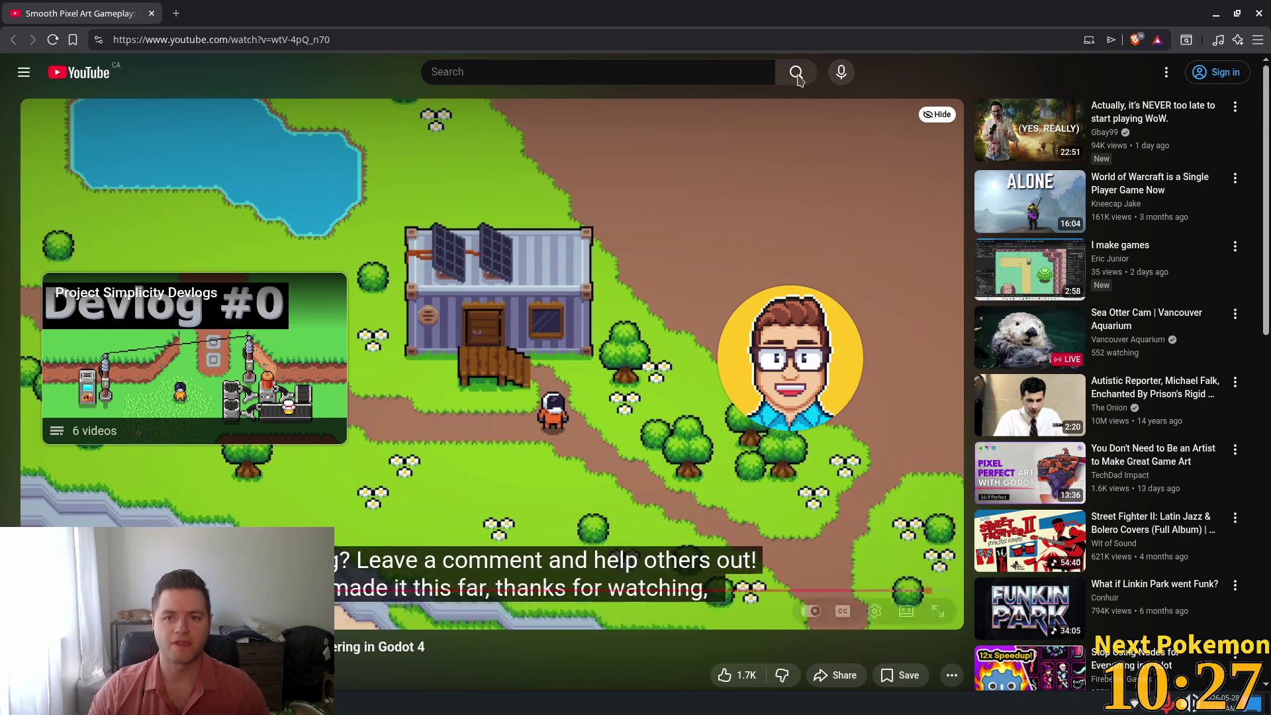
pyautogui.hotkey('alt', 'Tab')
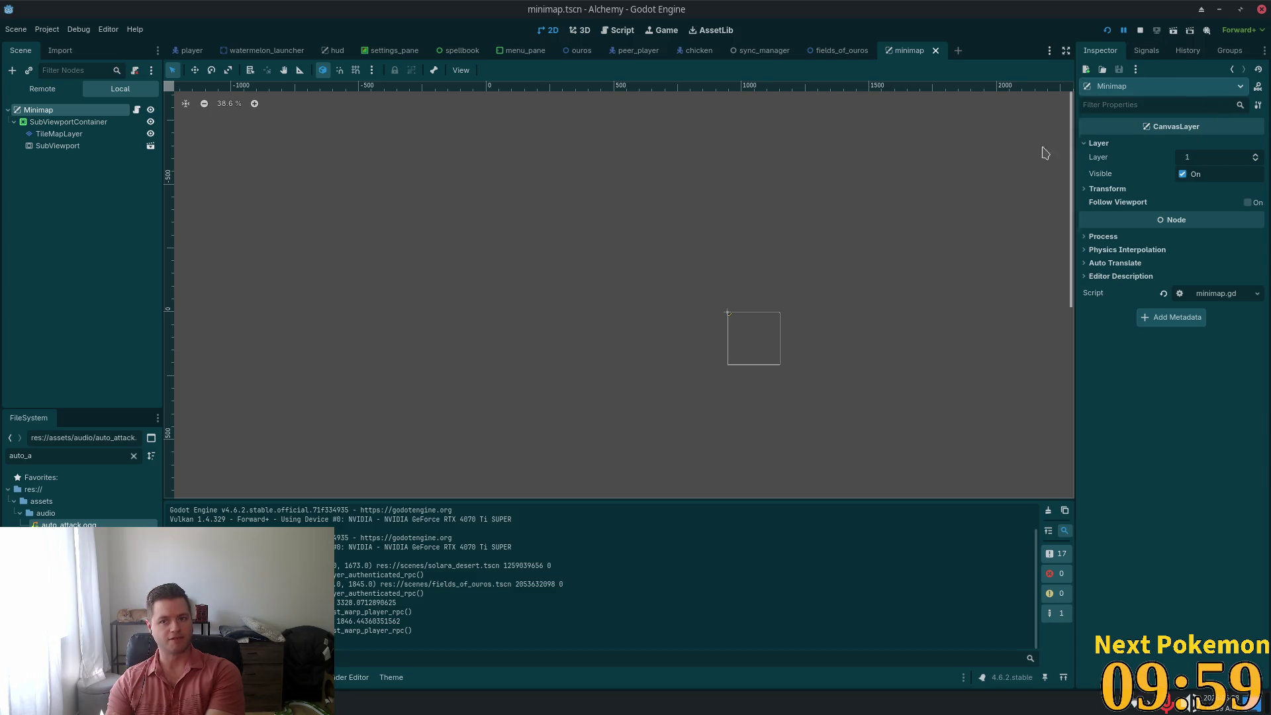
# Open Project Settings on Display > Window to see the 1152 × 648 viewport size
pyautogui.click(47, 29)
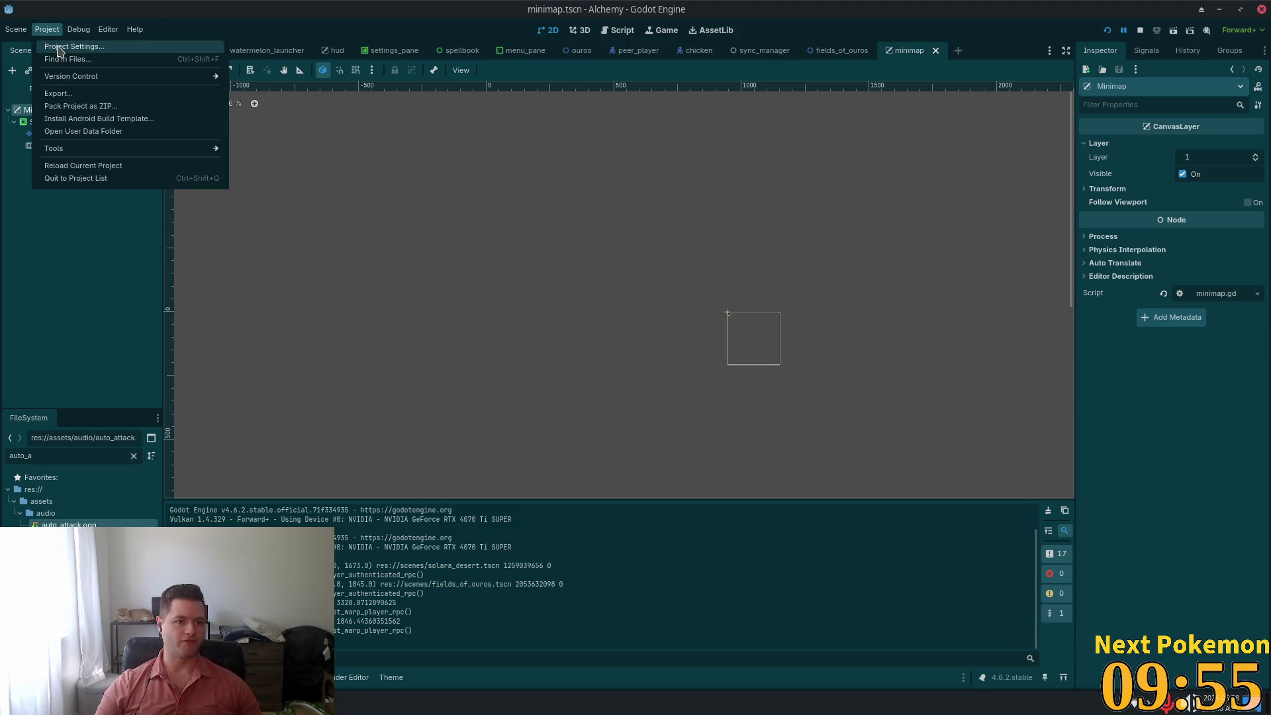
pyautogui.click(60, 47)
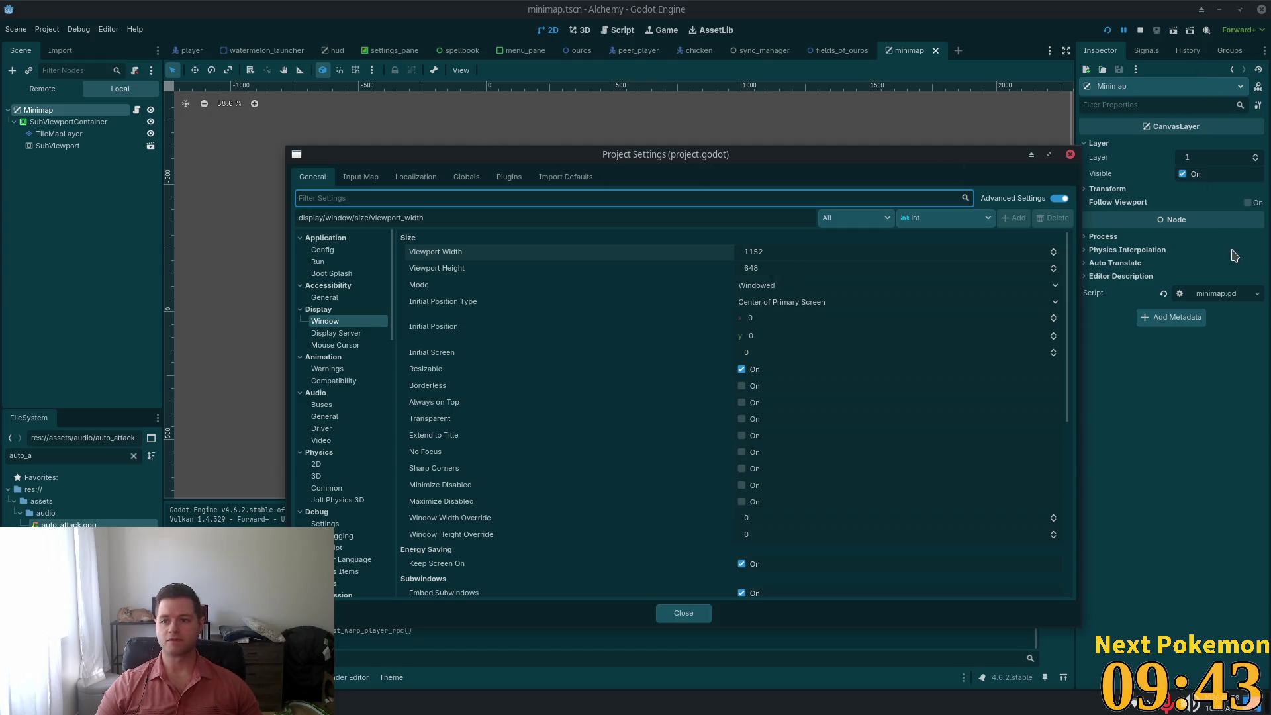
pyautogui.rightClick(265, 608)
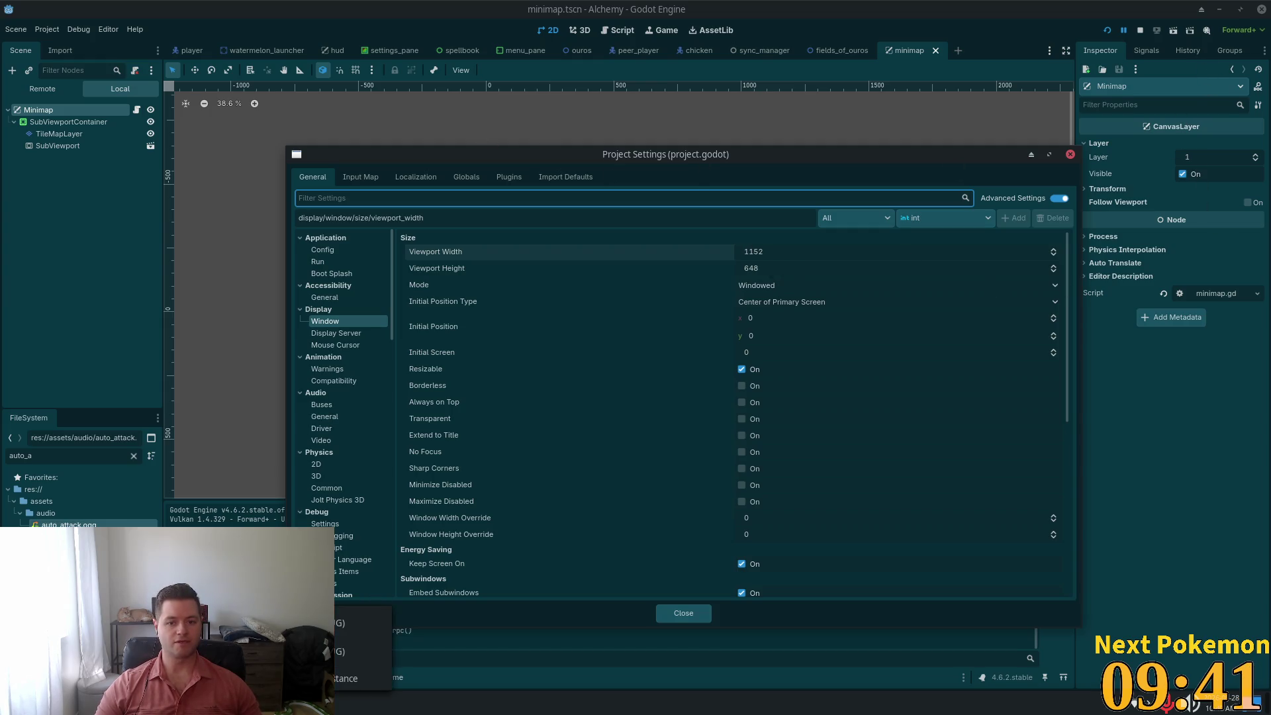
pyautogui.press('Escape')
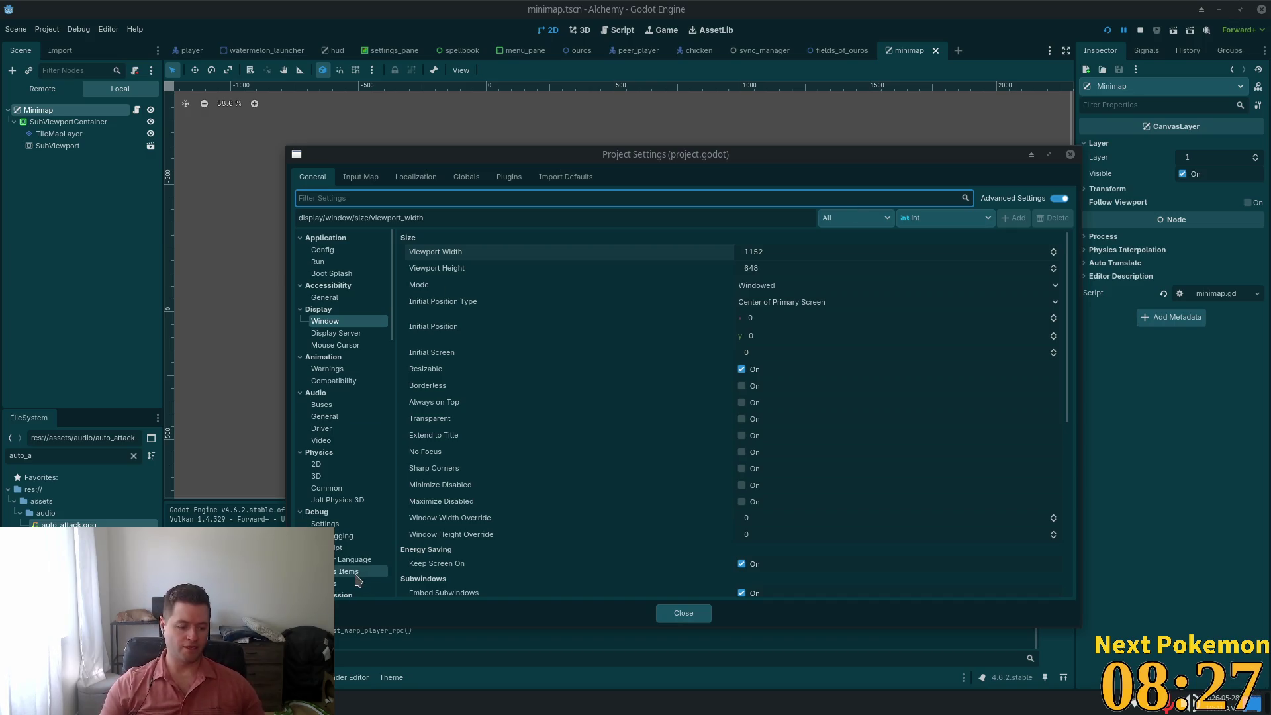
# Launch Galculator and compute 16/9 × 1152, giving 2048
pyautogui.press('super')
pyautogui.write('gal')
pyautogui.press('Return')
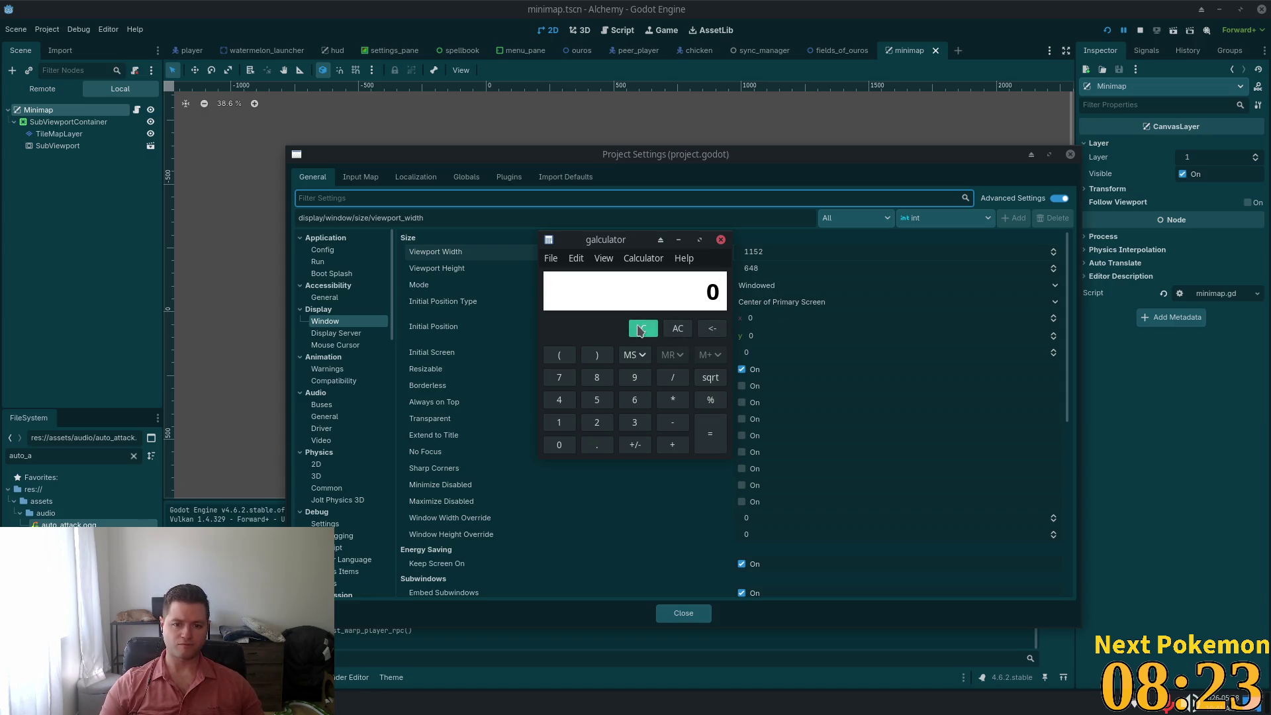
pyautogui.write('200')
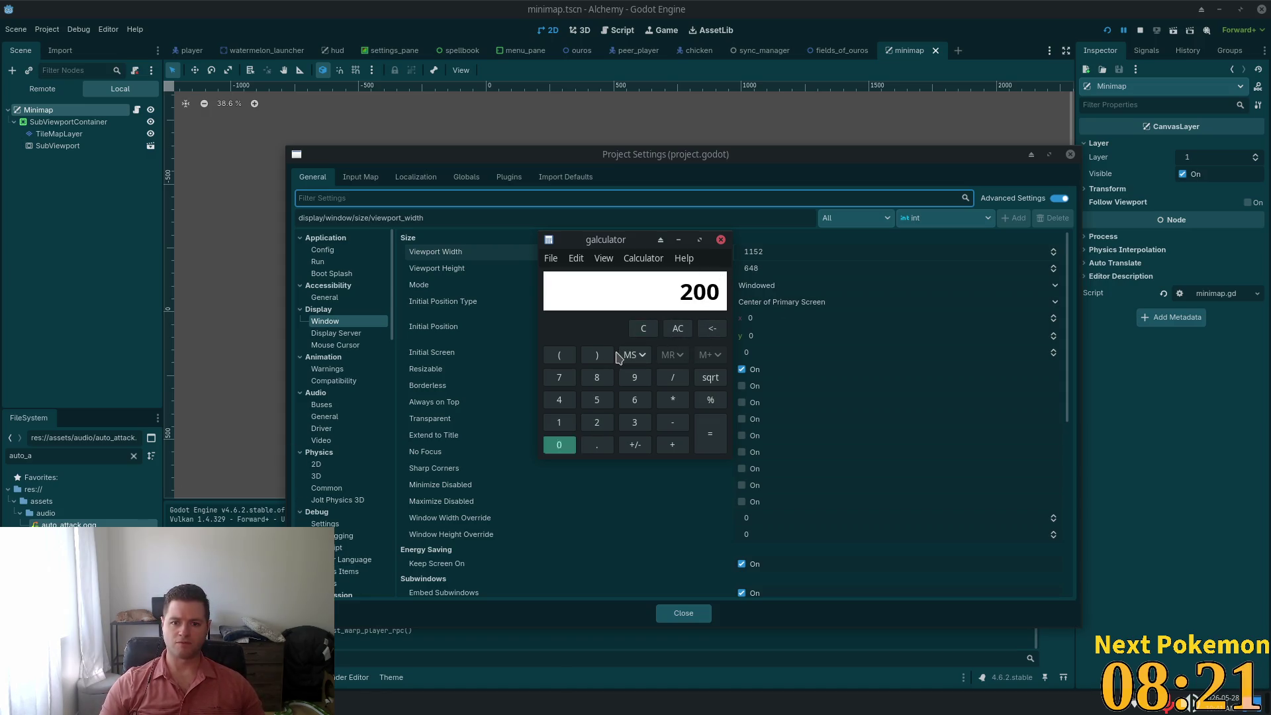
pyautogui.press('BackSpace')
pyautogui.press('BackSpace')
pyautogui.press('BackSpace')
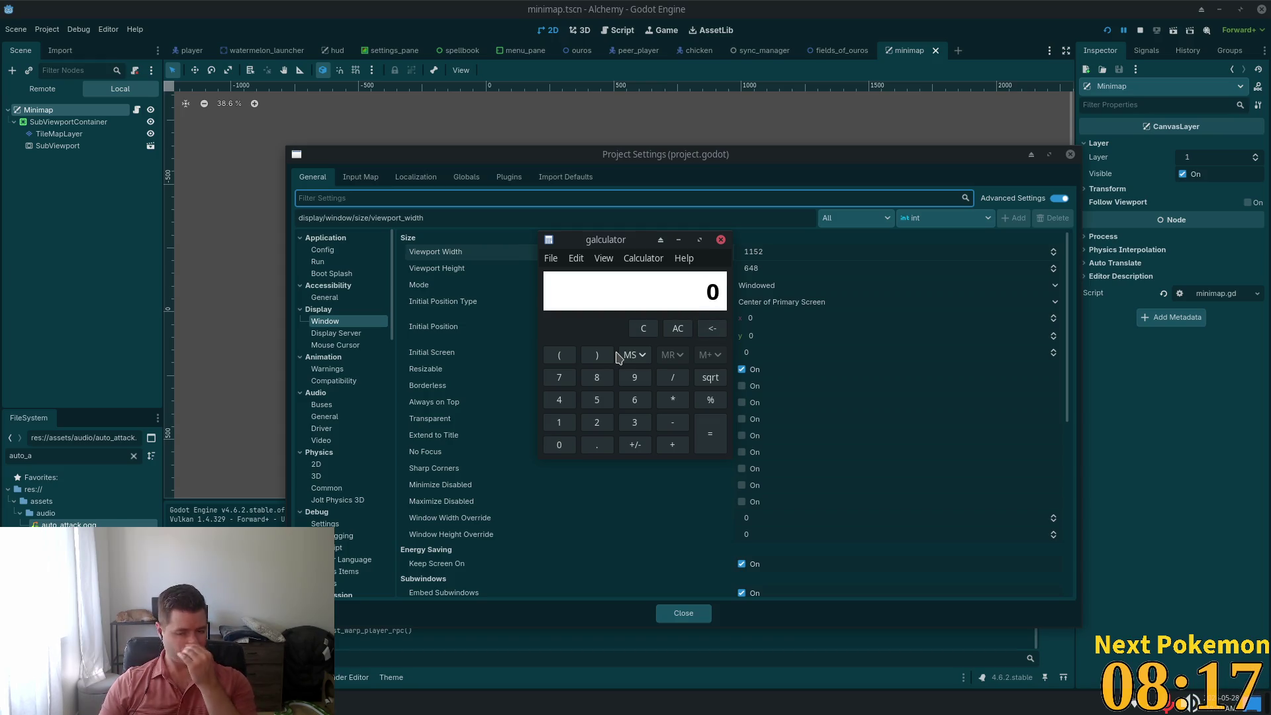
pyautogui.write('1152')
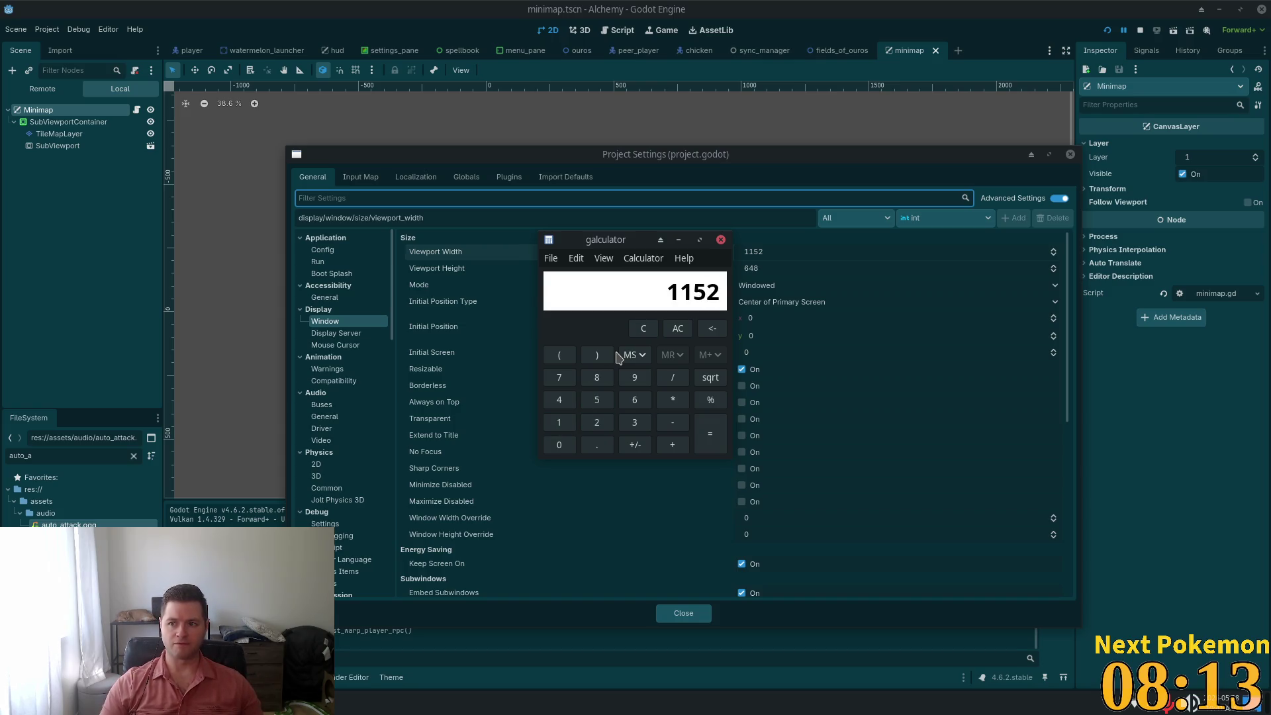
pyautogui.press('BackSpace')
pyautogui.press('BackSpace')
pyautogui.press('BackSpace')
pyautogui.write('16')
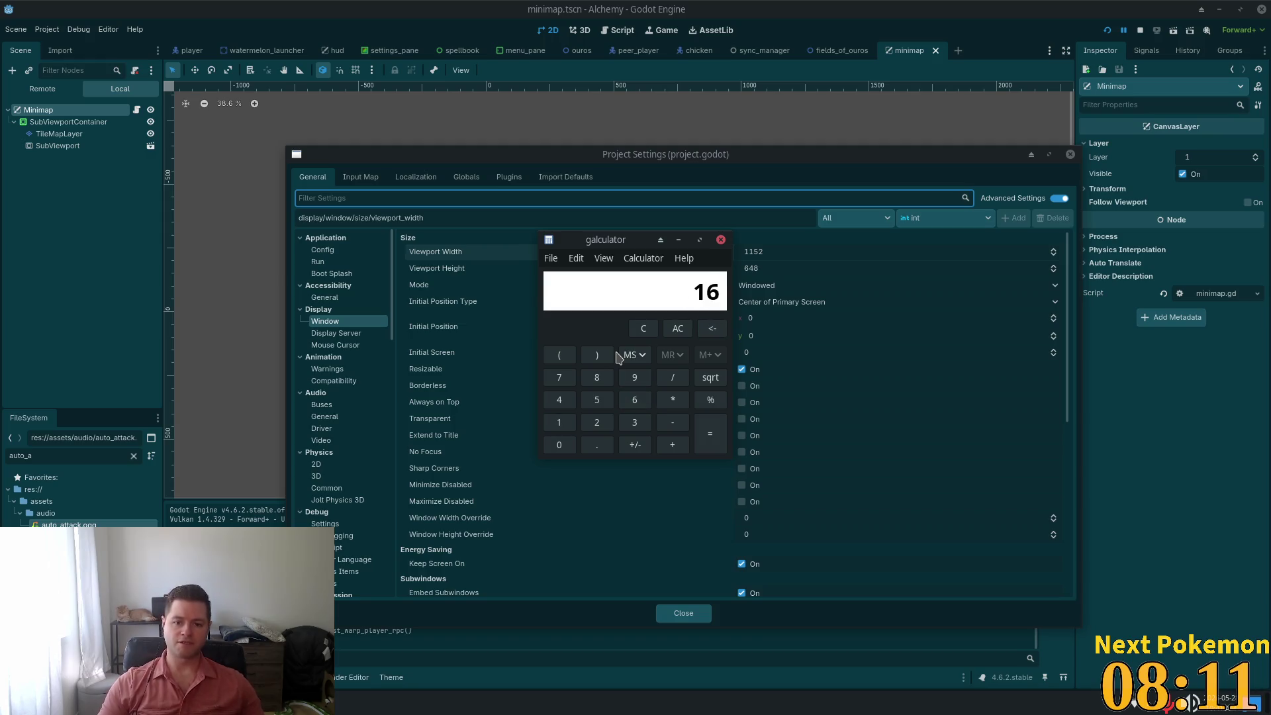
pyautogui.write('/9')
pyautogui.press('Return')
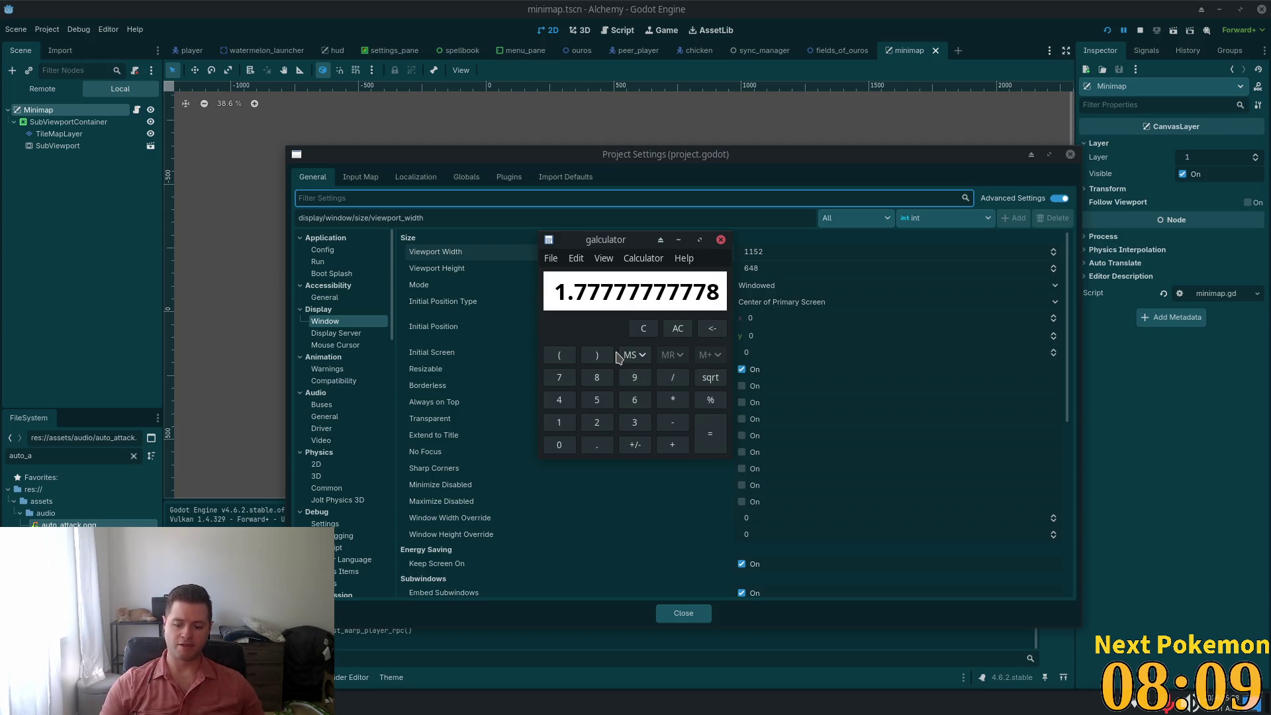
pyautogui.write('*1152')
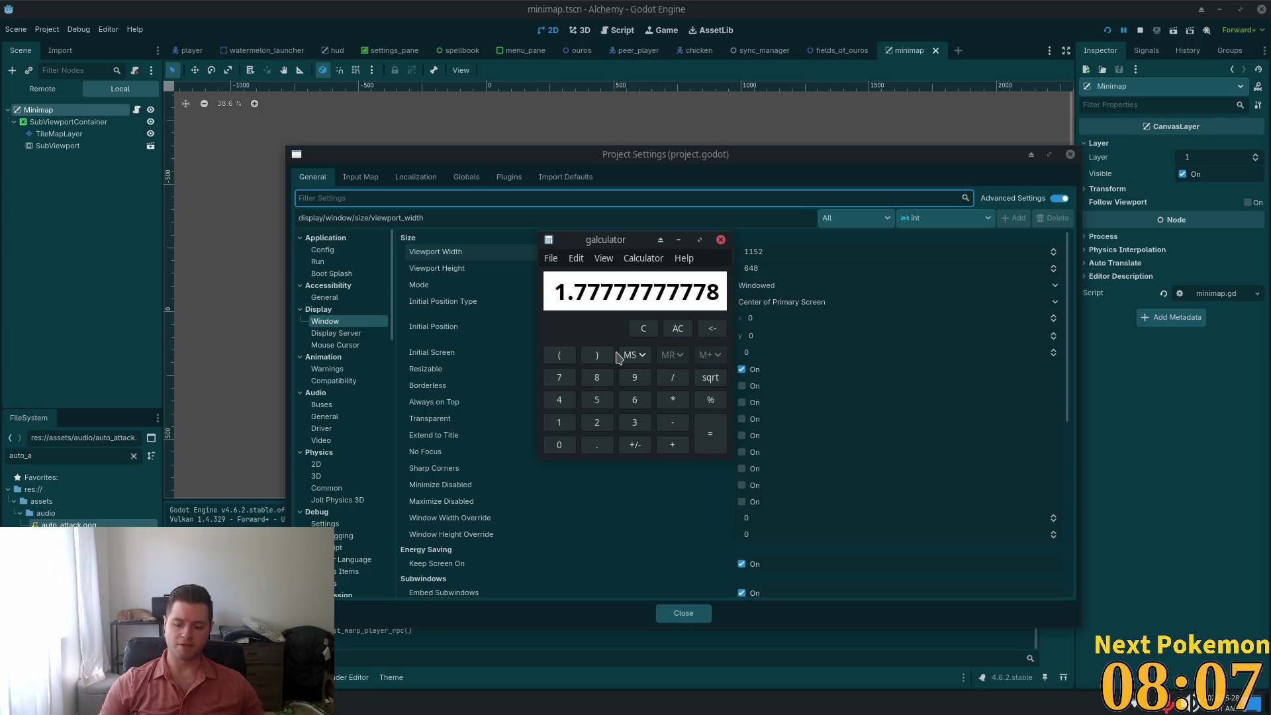
pyautogui.press('Return')
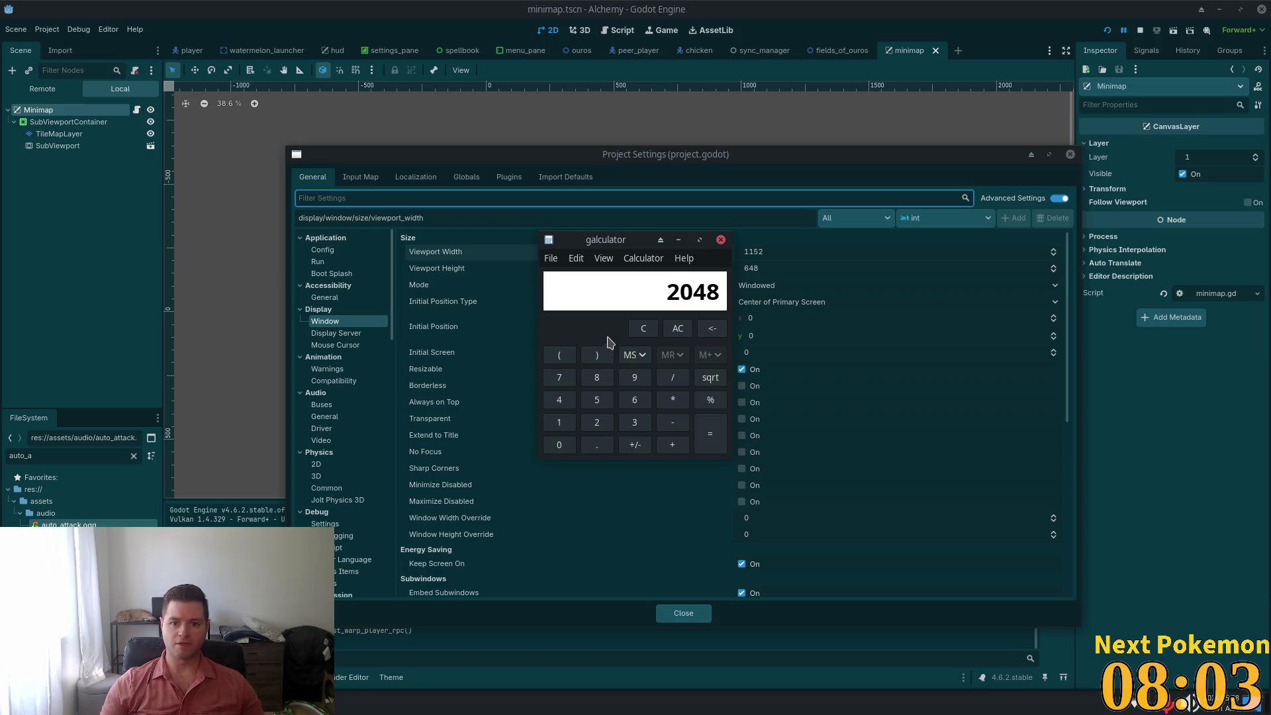
# Compute 16/9 × 648, giving 1152, then 1152 ÷ (16/9), giving 648
pyautogui.click(637, 327)
pyautogui.write('19')
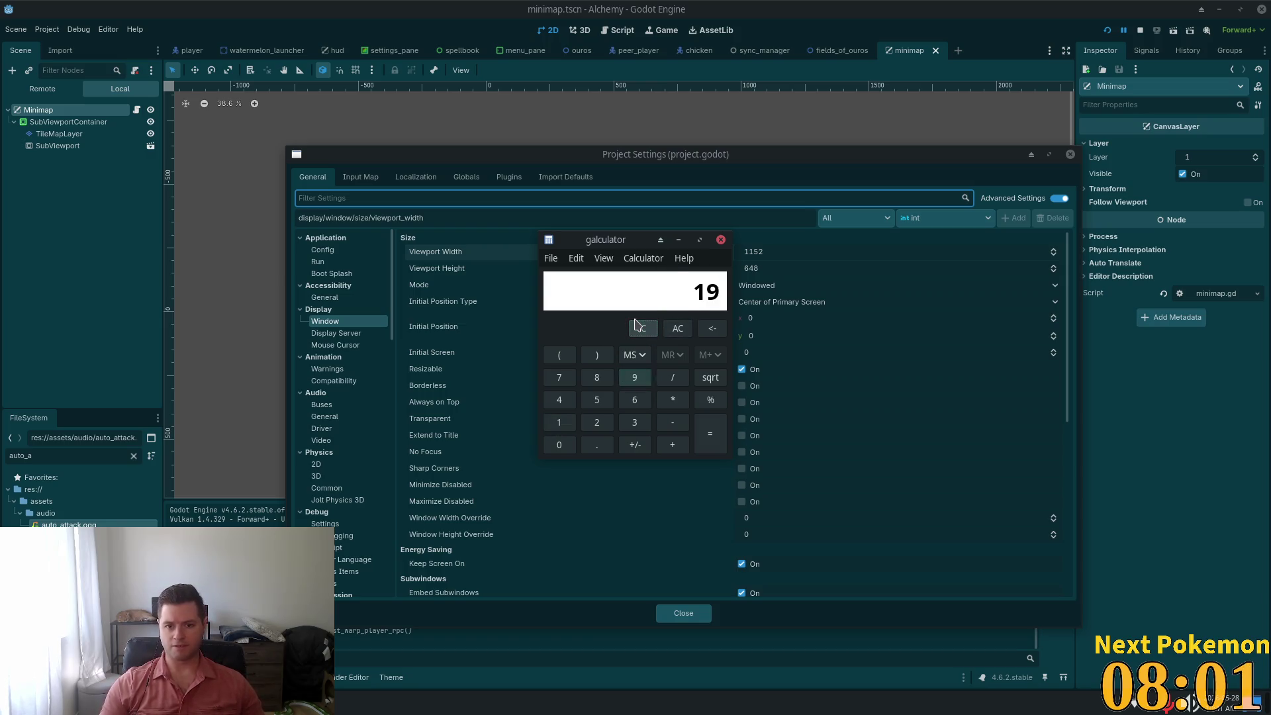
pyautogui.press('BackSpace')
pyautogui.write('6')
pyautogui.press('/')
pyautogui.write('9')
pyautogui.press('Return')
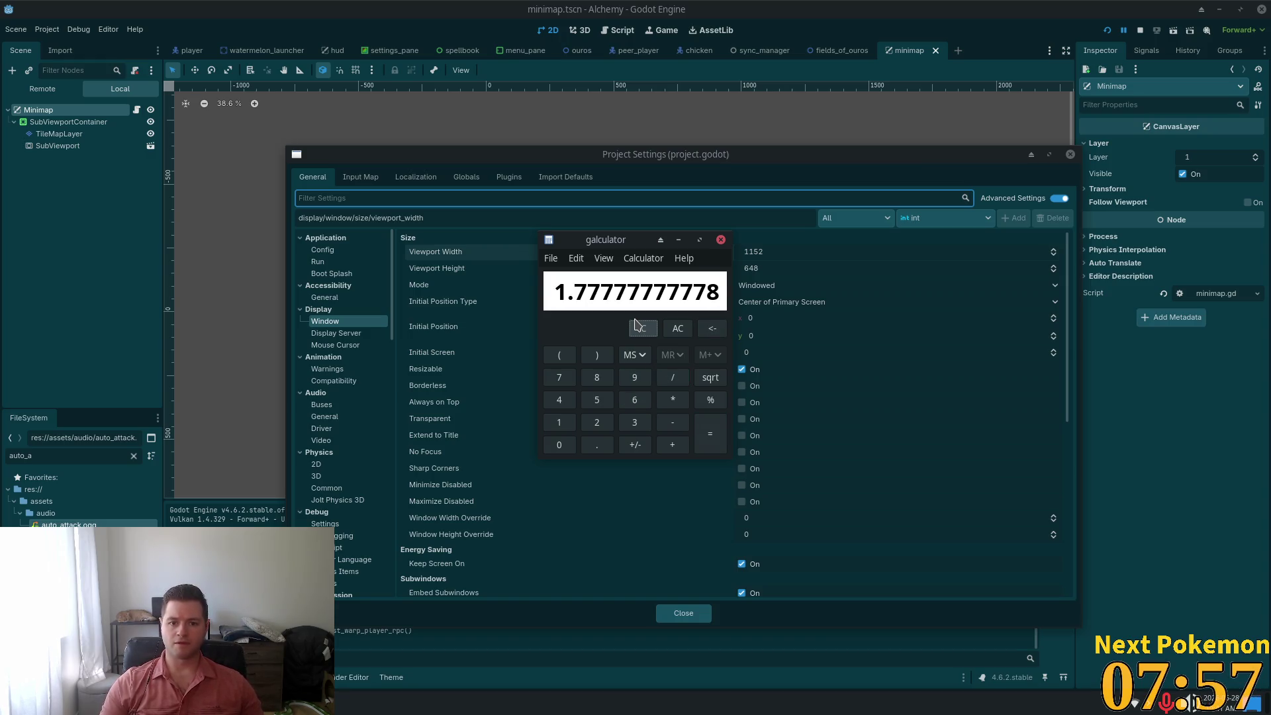
pyautogui.write('*648')
pyautogui.press('Return')
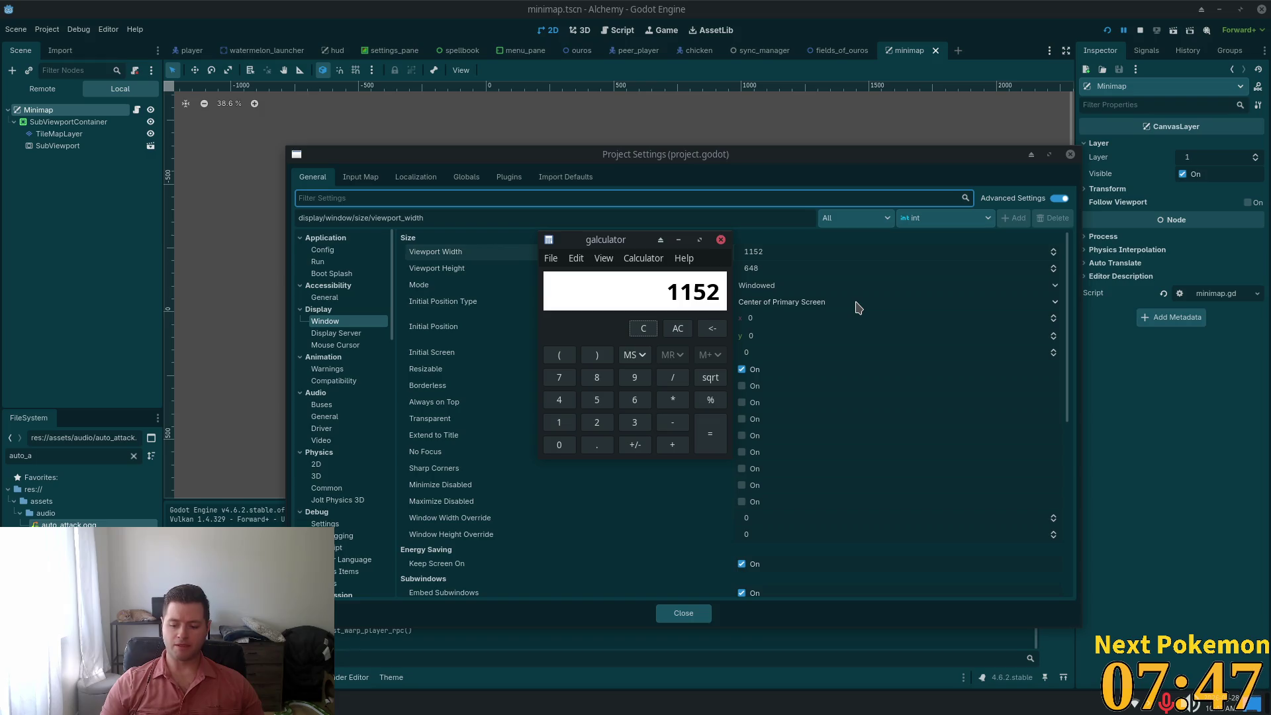
pyautogui.press('/')
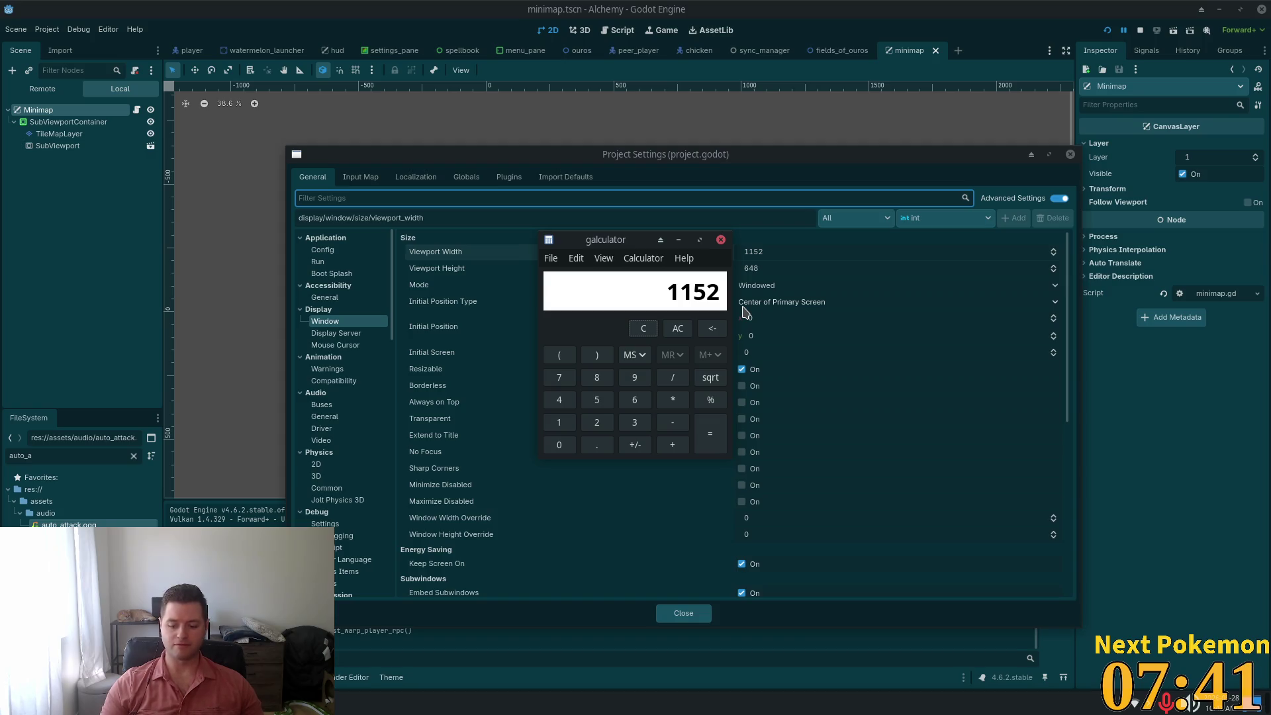
pyautogui.write('/16')
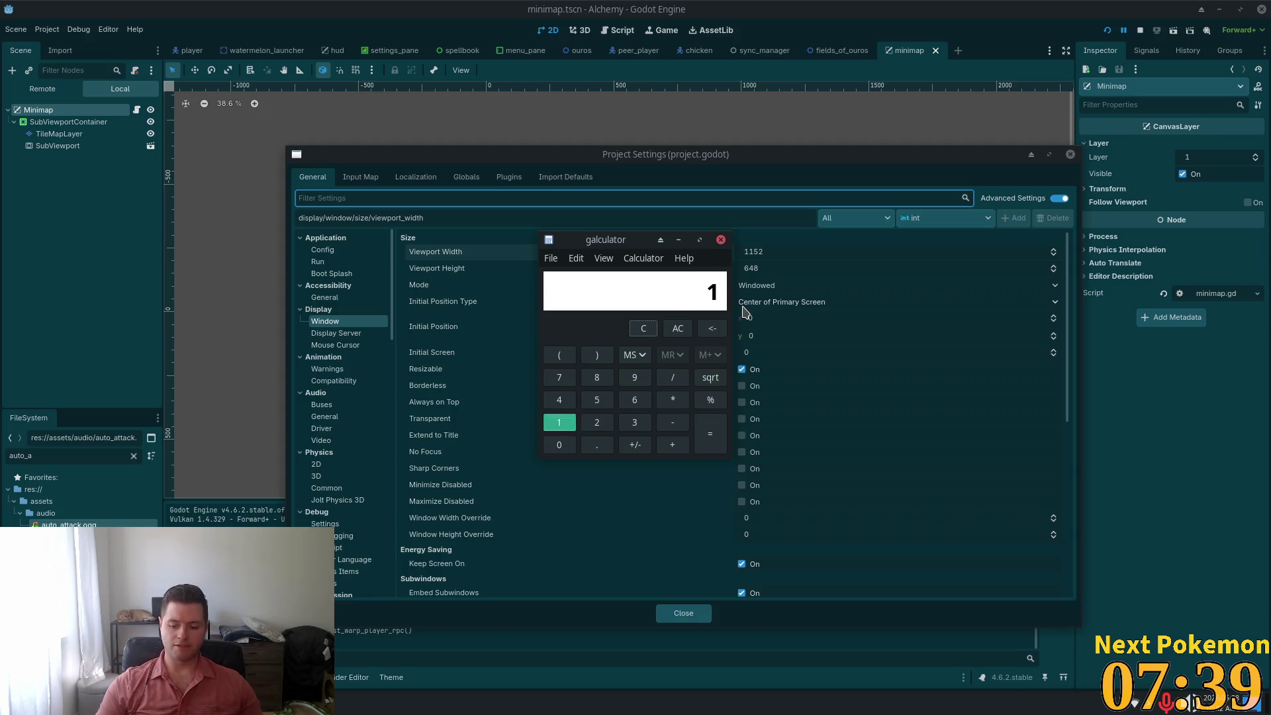
pyautogui.write('/9)')
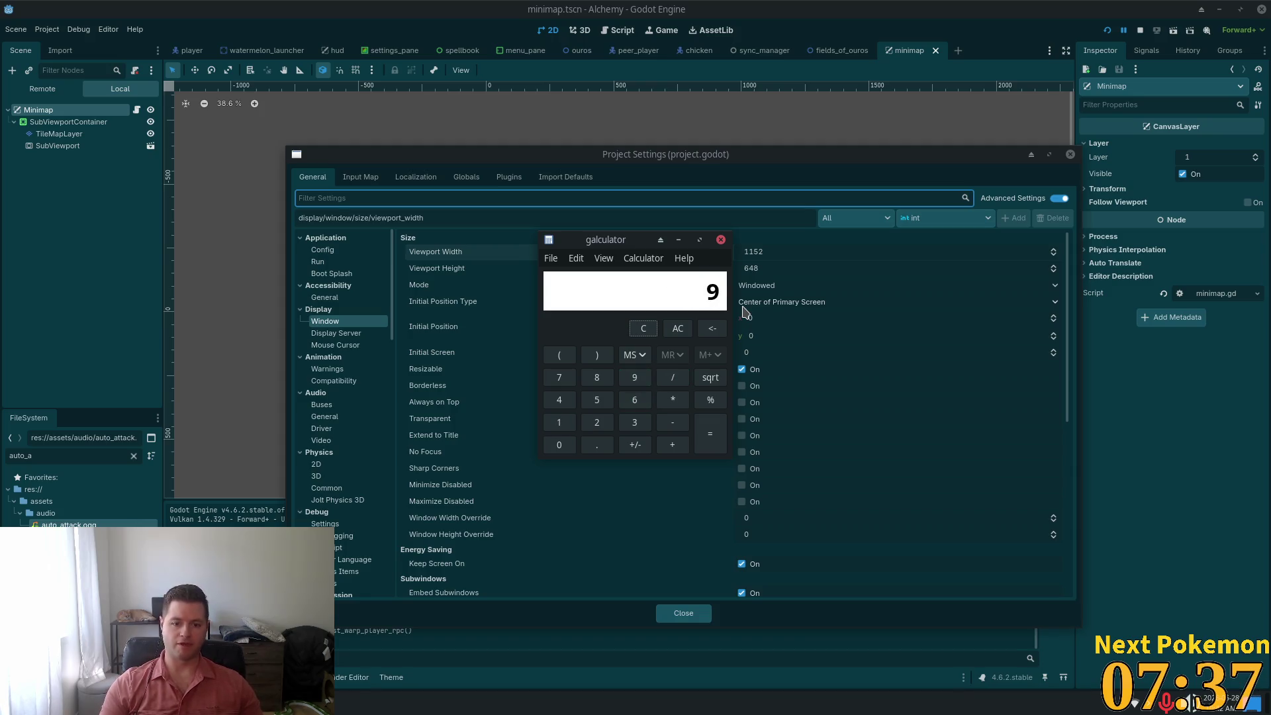
pyautogui.press('Return')
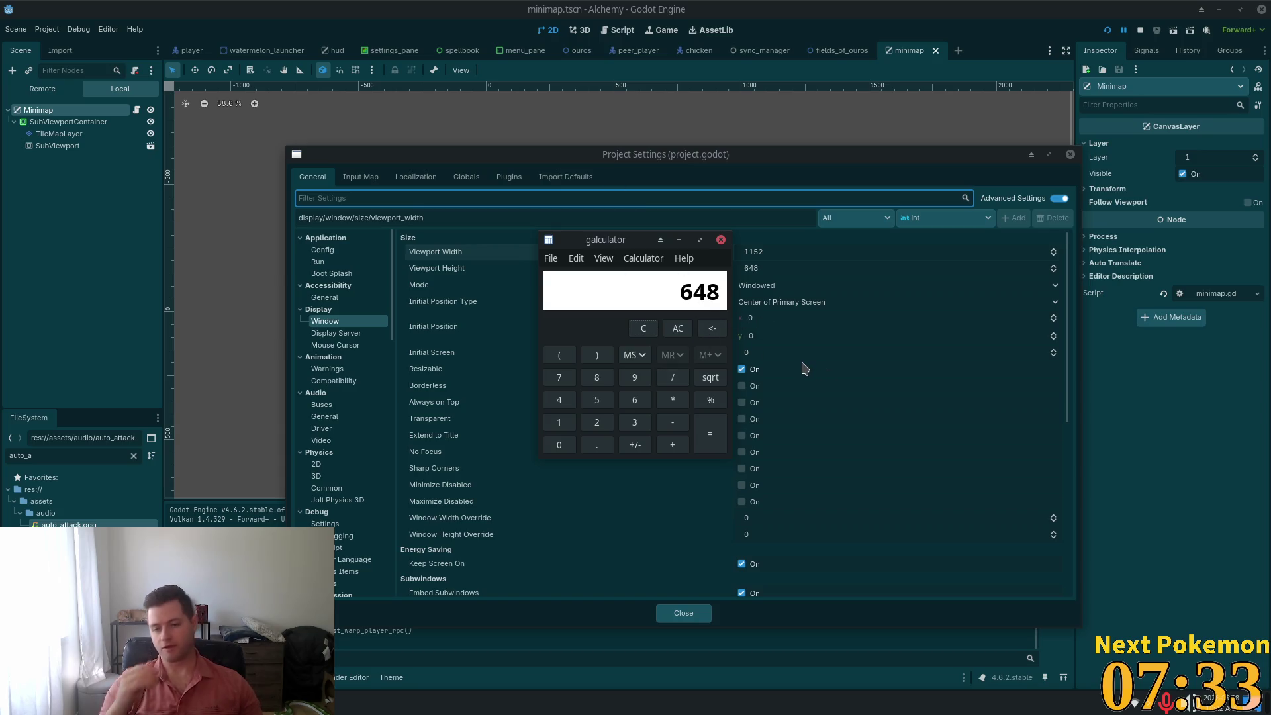
# Evaluate the 200 and 16/9 bracketed expression, giving 0.5625, then clear the display
pyautogui.press('BackSpace')
pyautogui.press('BackSpace')
pyautogui.press('BackSpace')
pyautogui.write('200')
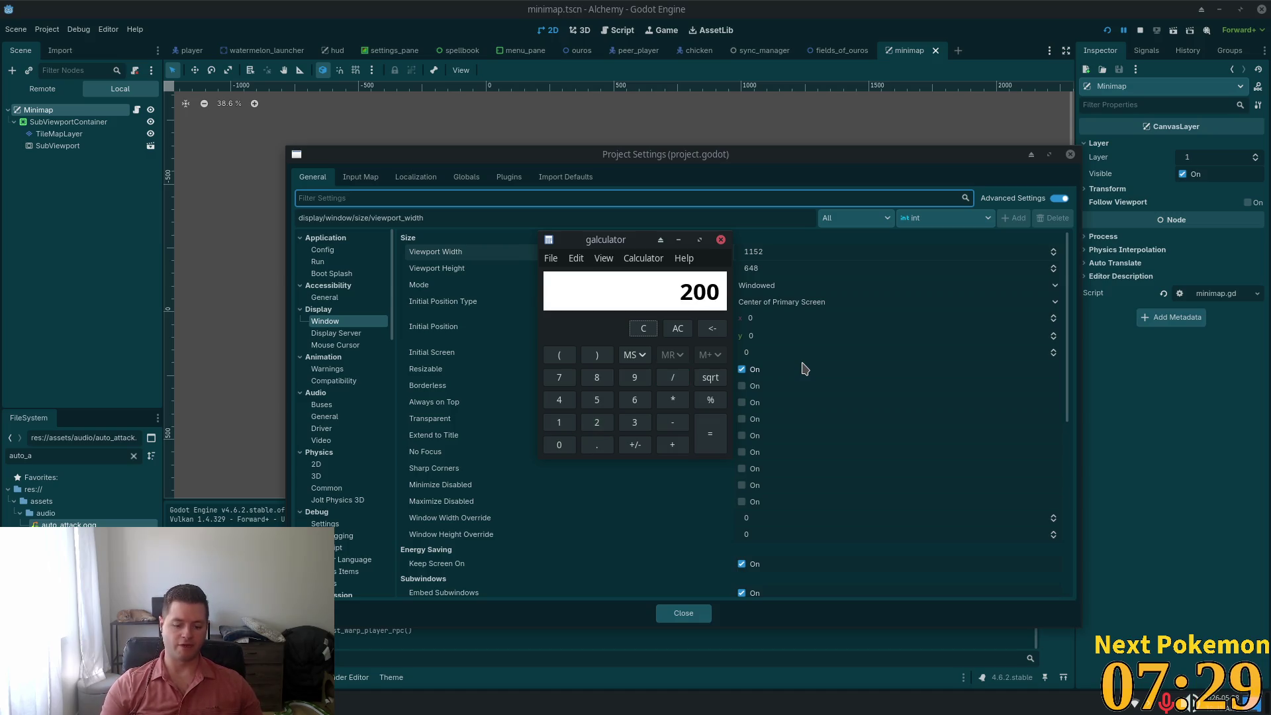
pyautogui.write('/16')
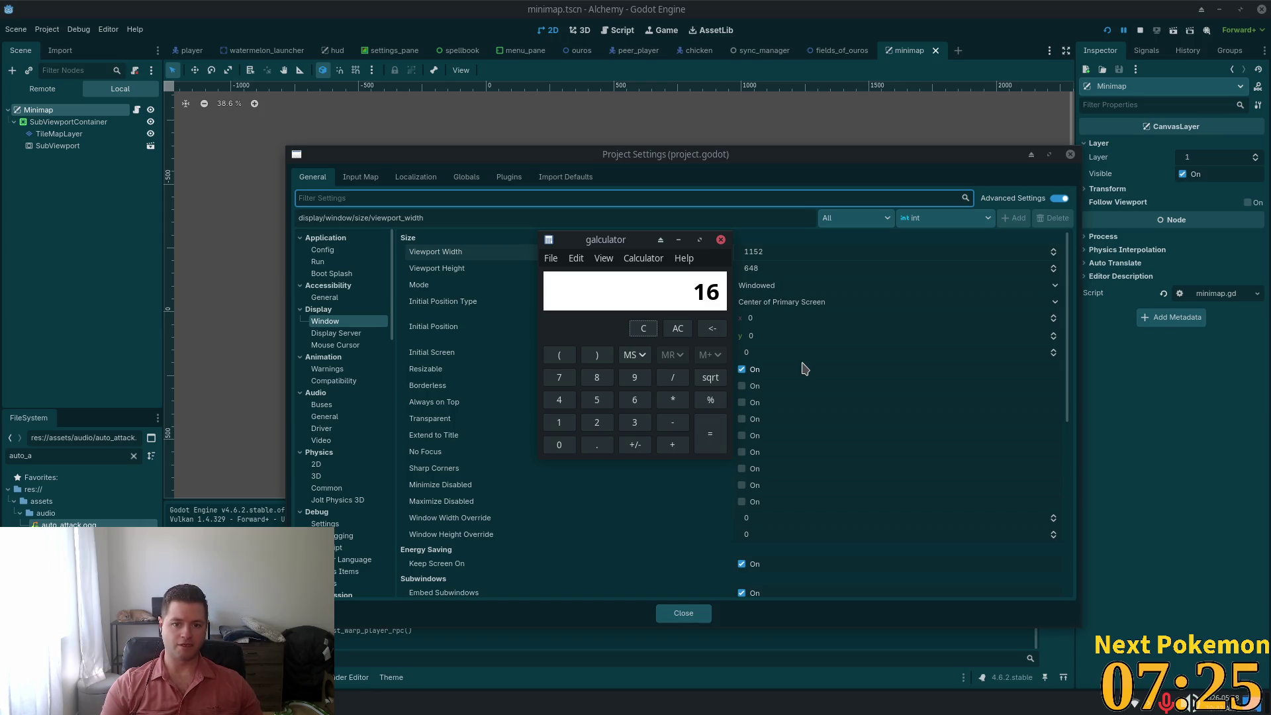
pyautogui.click(643, 328)
pyautogui.write('200')
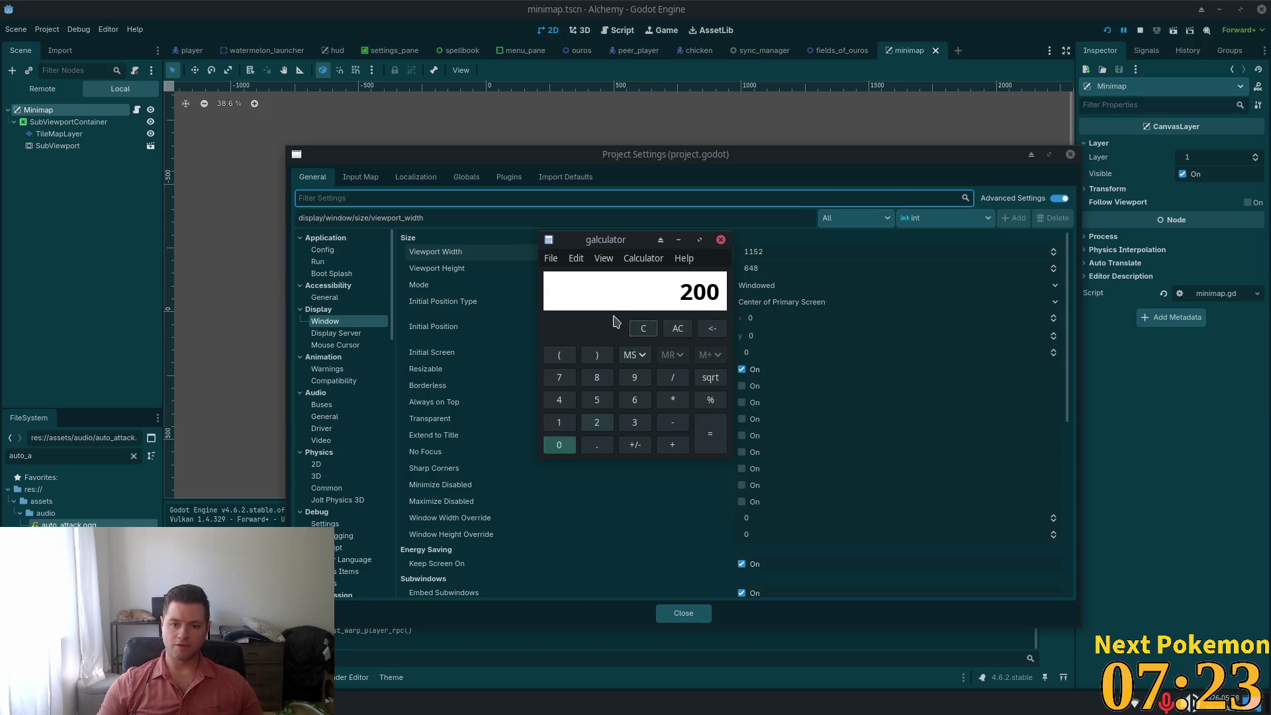
pyautogui.press('Return')
pyautogui.write('16/9)')
pyautogui.press('Return')
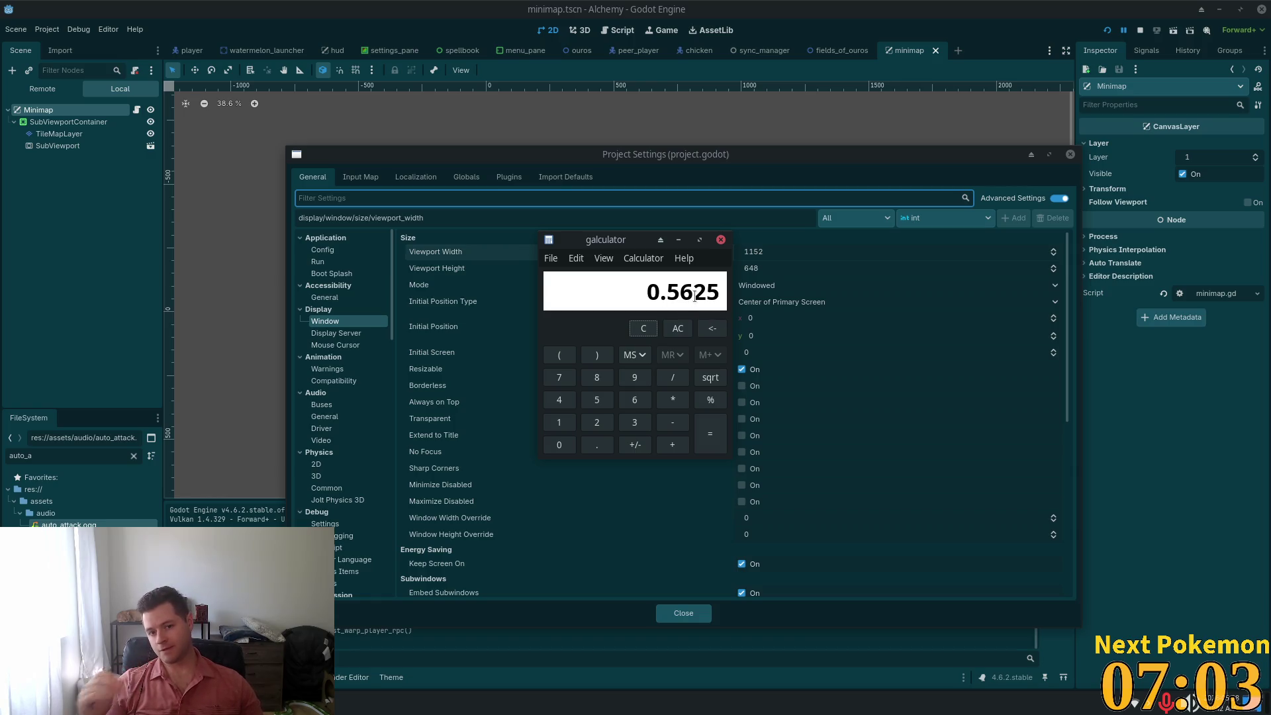
pyautogui.press('Escape')
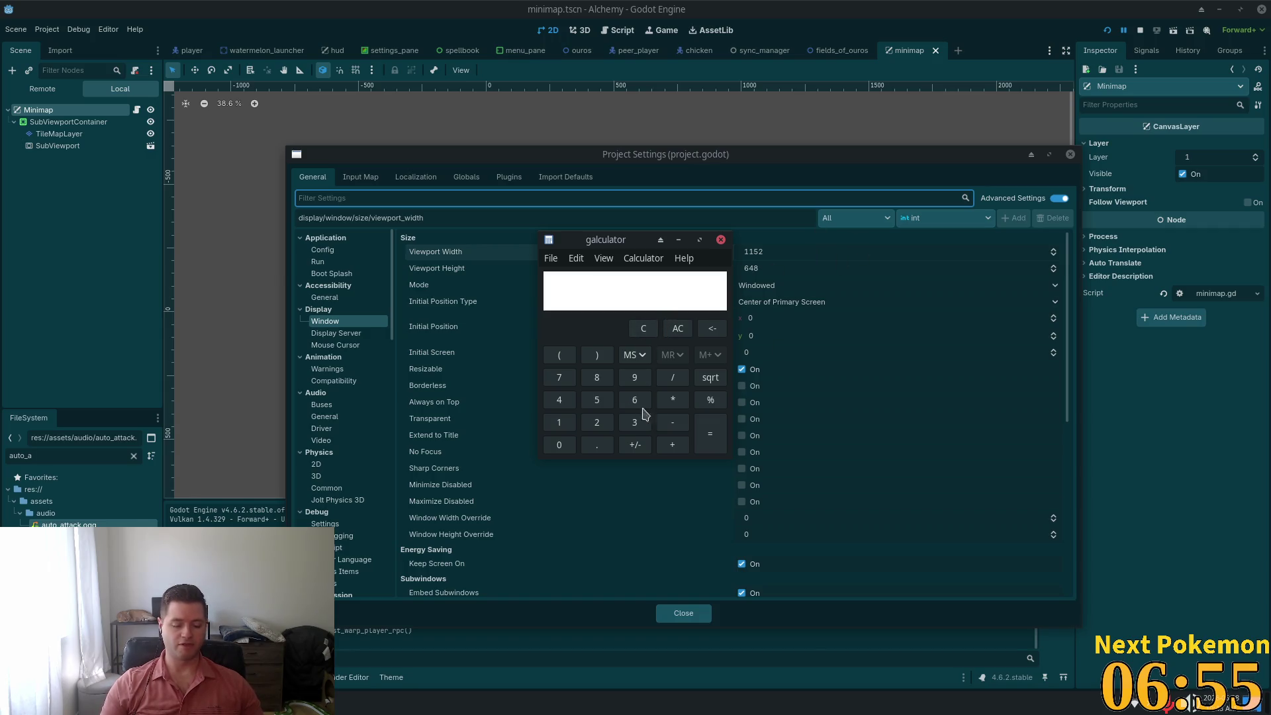
# Compute 19/9 × 200, giving 422.222222222, then clear the calculator back to zero
pyautogui.click(643, 329)
pyautogui.write('2')
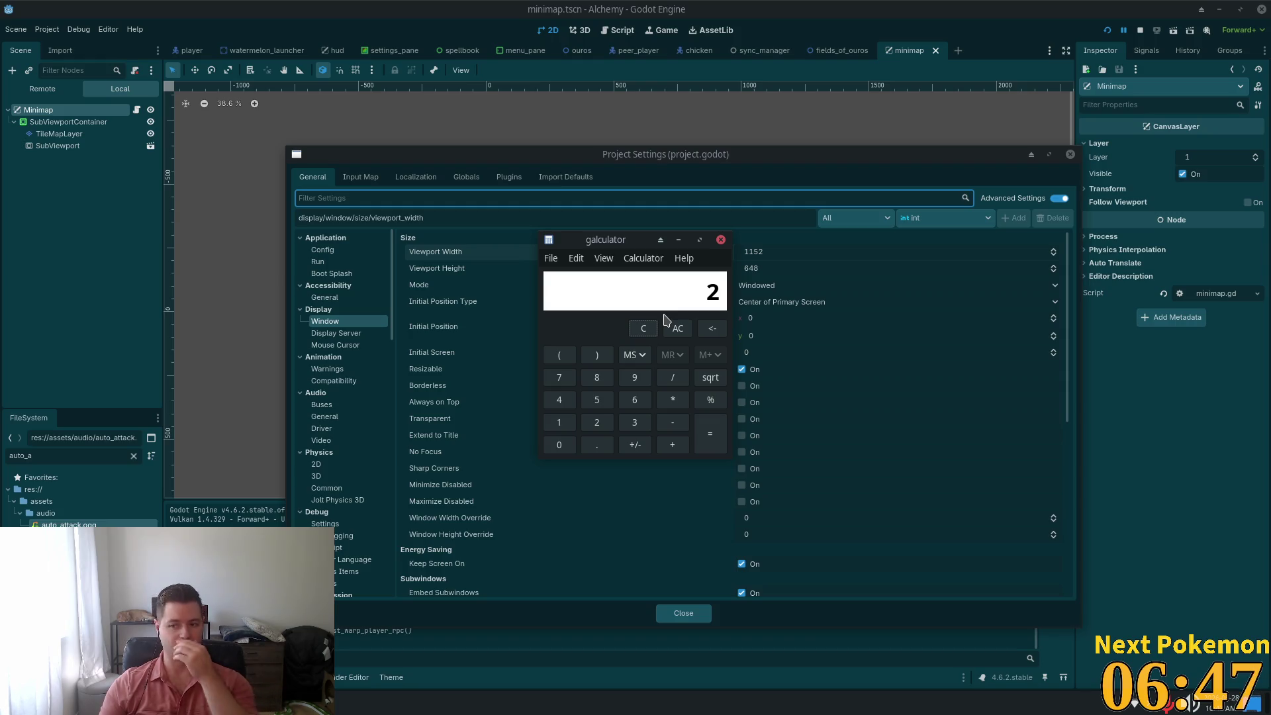
pyautogui.write('00')
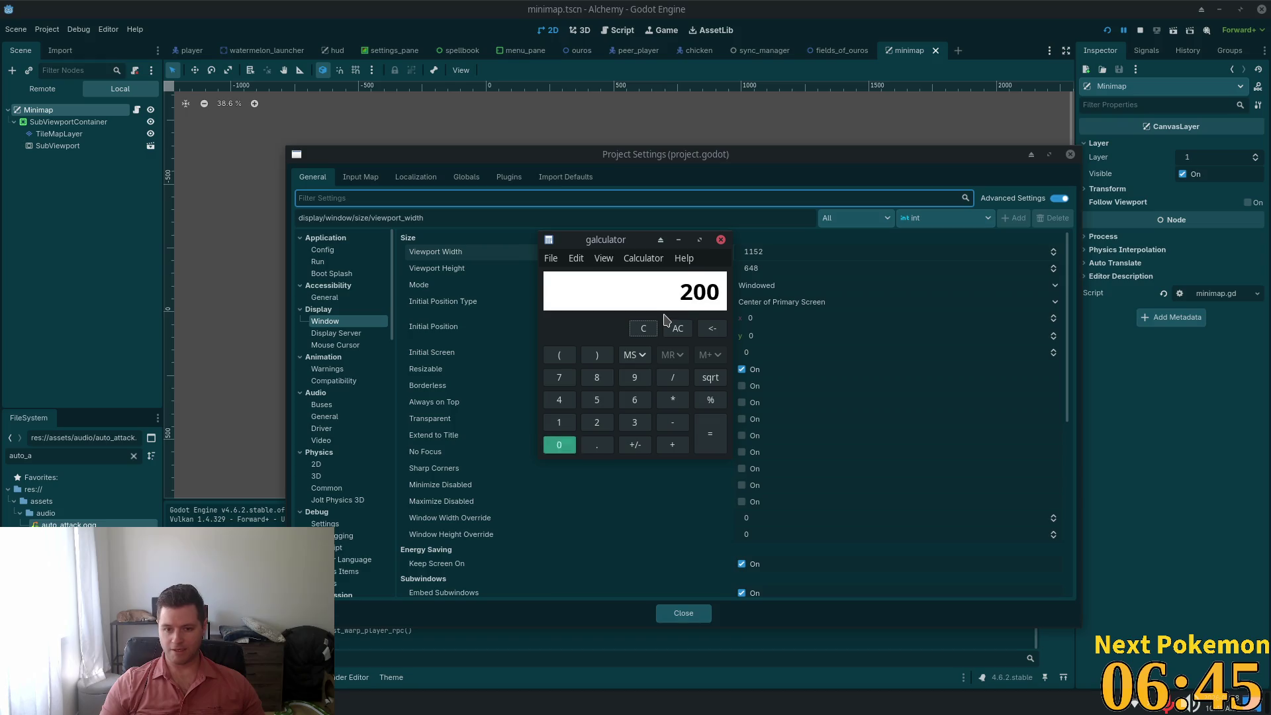
pyautogui.press('BackSpace')
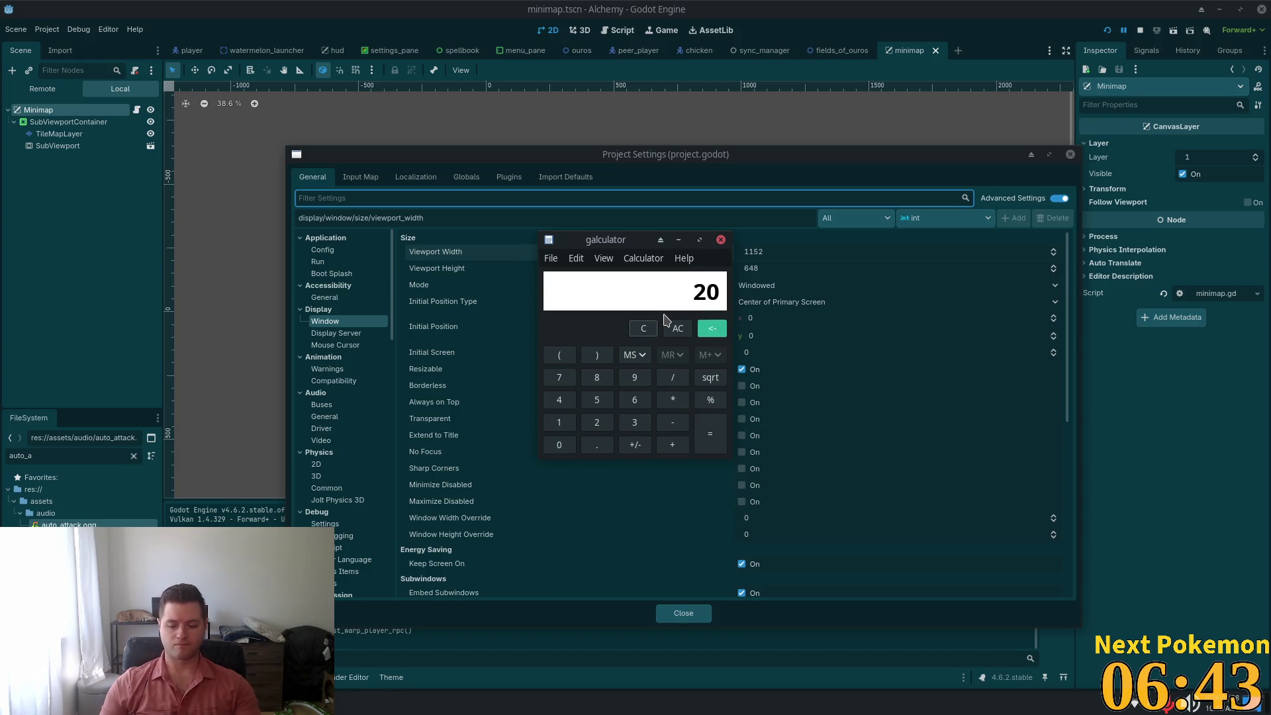
pyautogui.write('19')
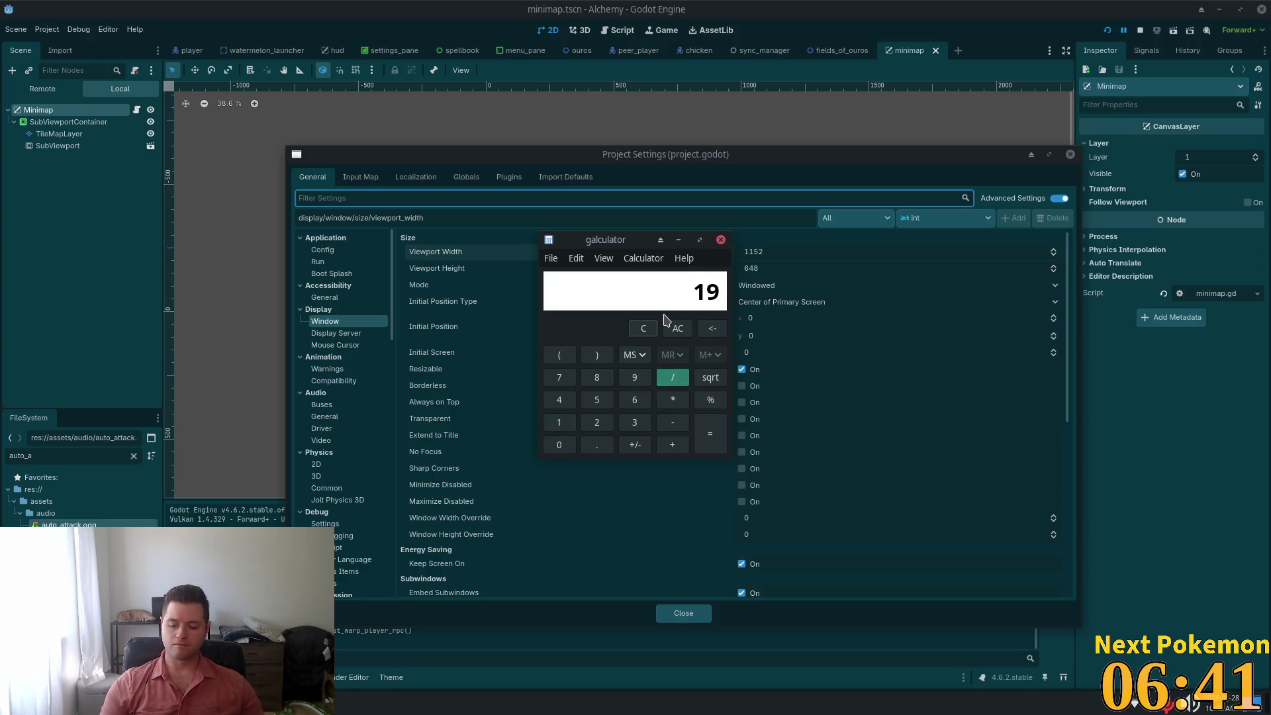
pyautogui.write('/9')
pyautogui.press('Return')
pyautogui.write('*200')
pyautogui.press('Return')
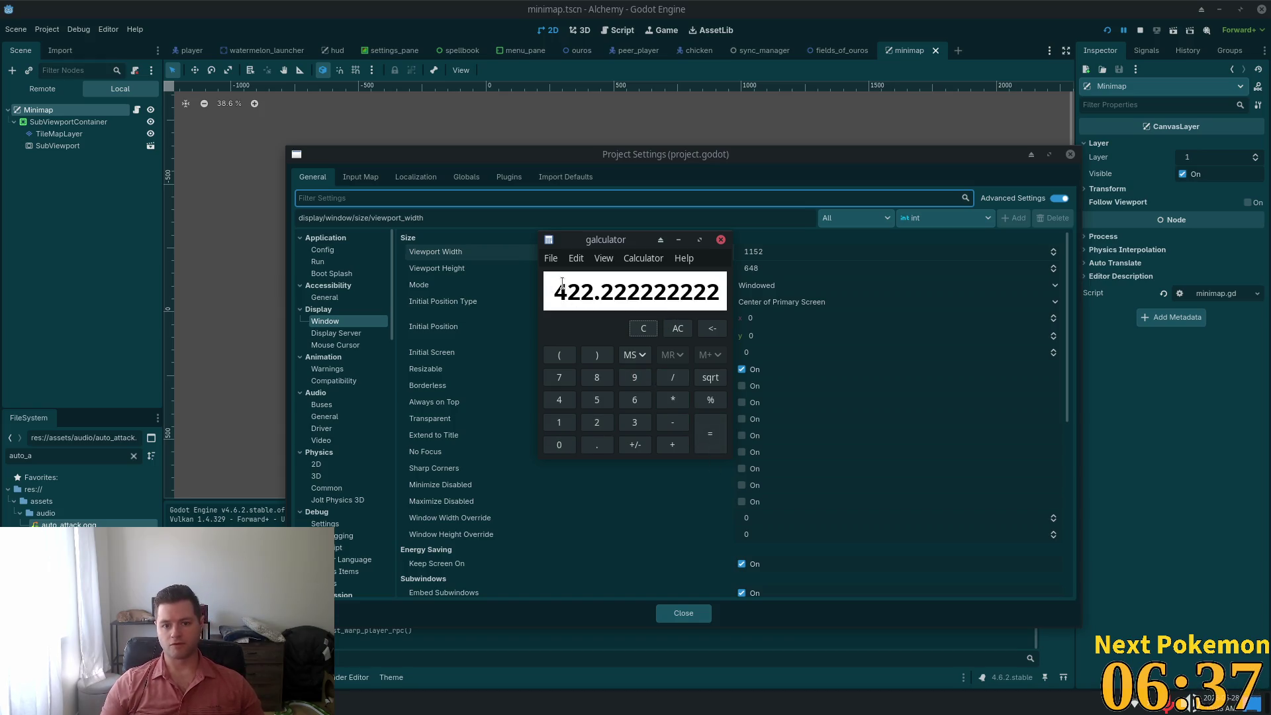
pyautogui.write('20/9')
pyautogui.press('Return')
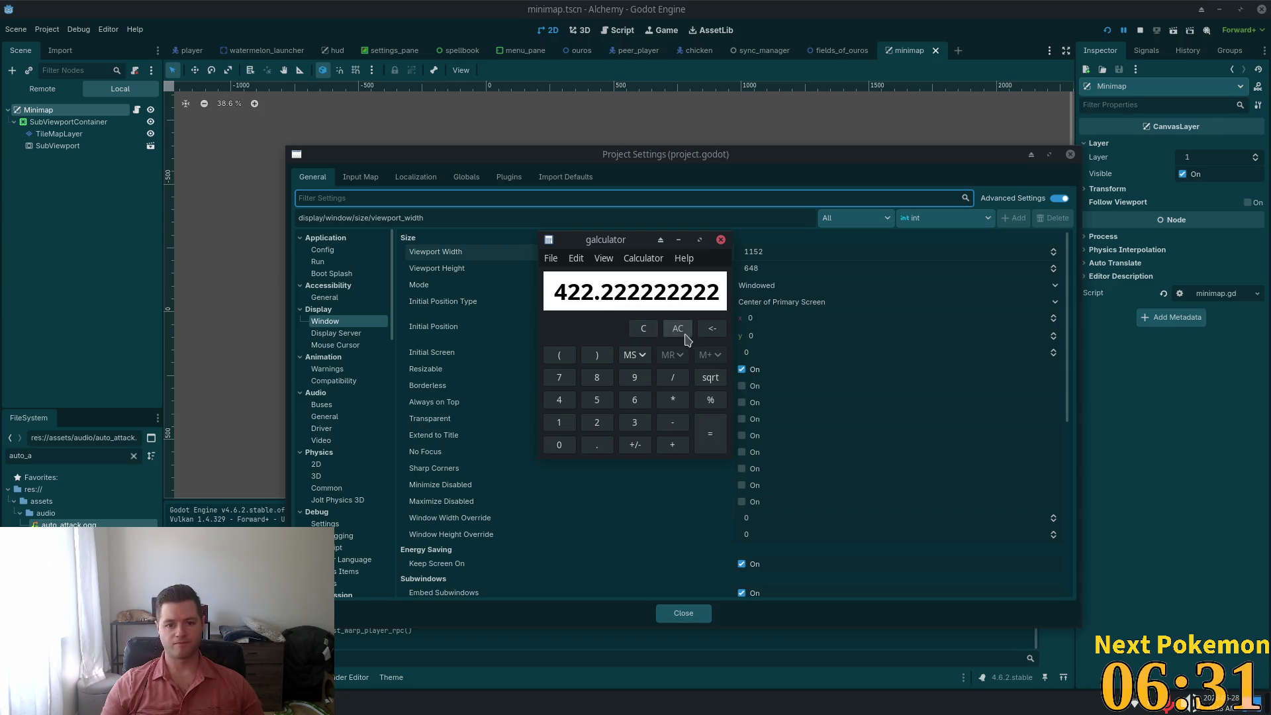
pyautogui.click(645, 329)
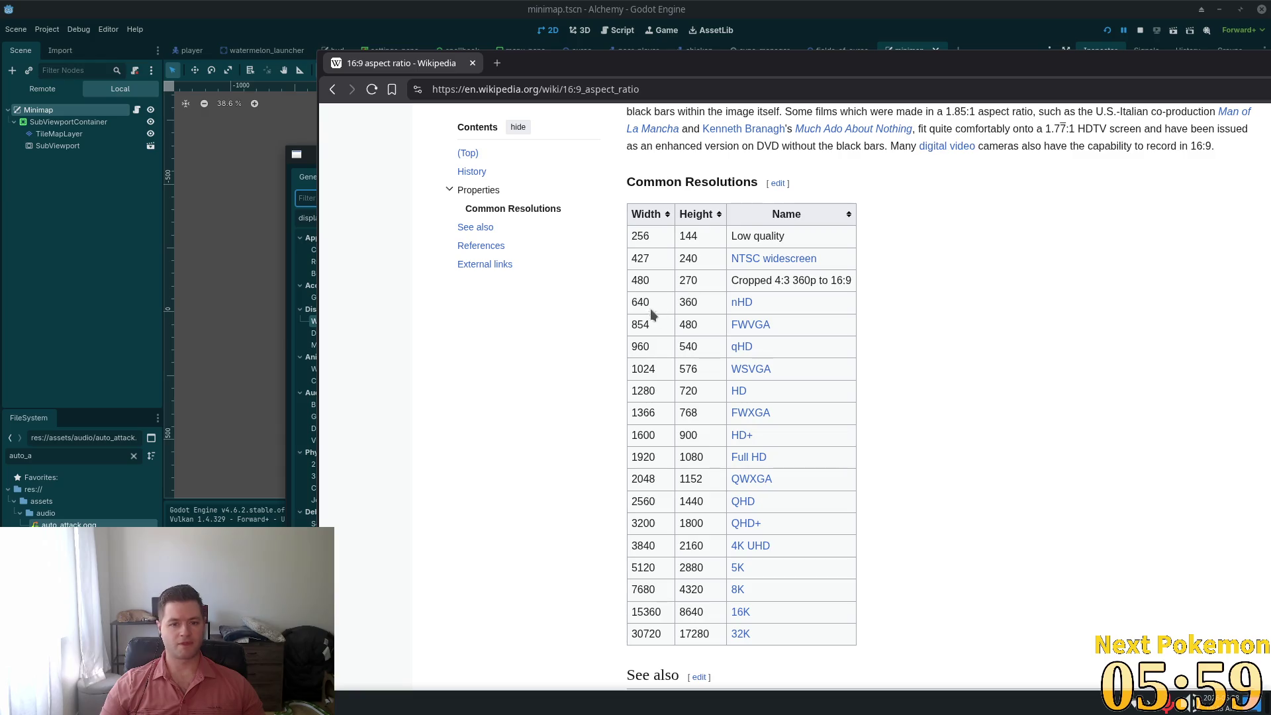
# Select the 427 width of the 427 × 240 NTSC widescreen row in the Wikipedia table
pyautogui.moveTo(691, 303)
pyautogui.mouseDown()
pyautogui.moveTo(639, 304)
pyautogui.moveTo(845, 324)
pyautogui.mouseUp()
pyautogui.click(718, 330)
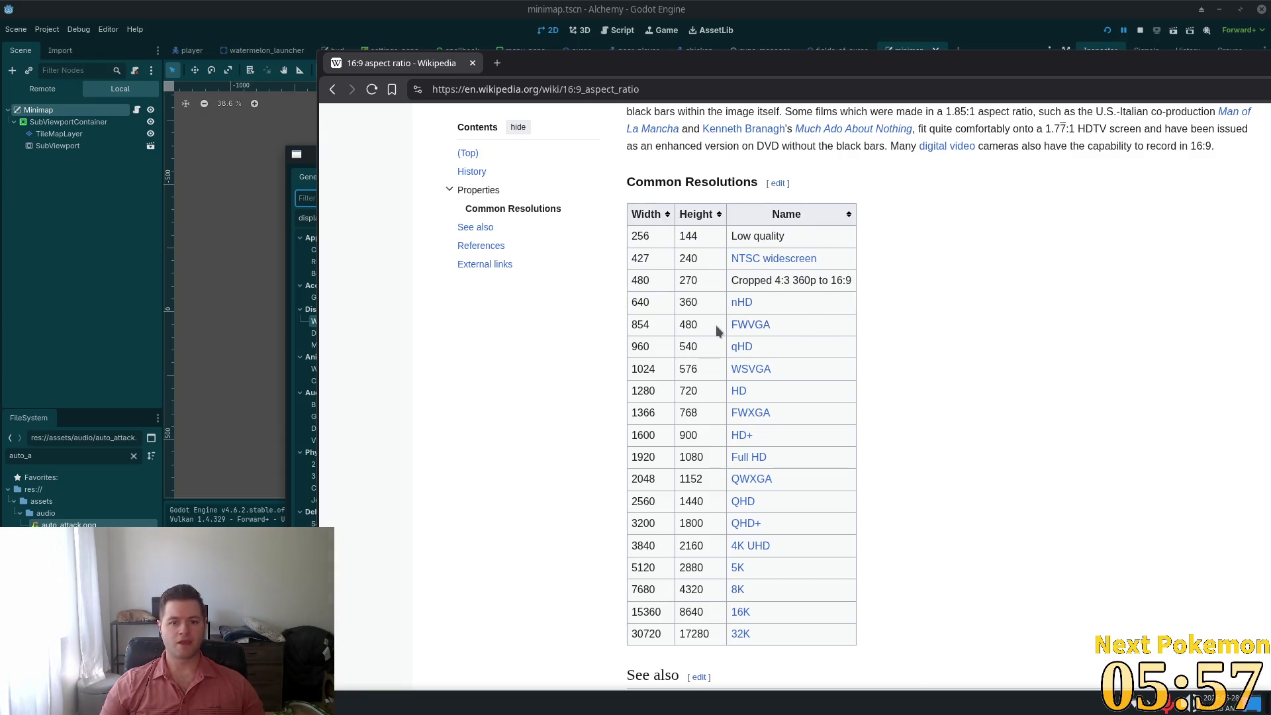
pyautogui.moveTo(633, 277); pyautogui.dragTo(705, 276)
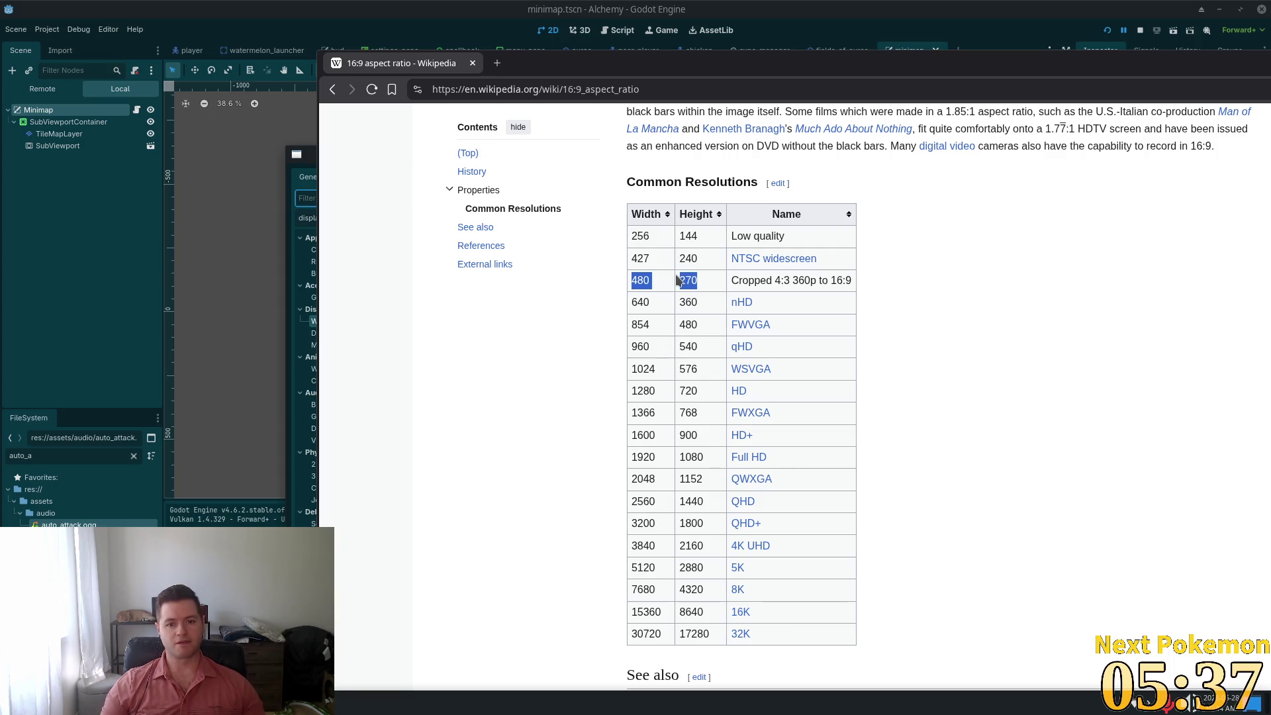
pyautogui.click(649, 253)
pyautogui.moveTo(704, 258)
pyautogui.mouseDown()
pyautogui.moveTo(623, 264)
pyautogui.moveTo(632, 259)
pyautogui.mouseUp()
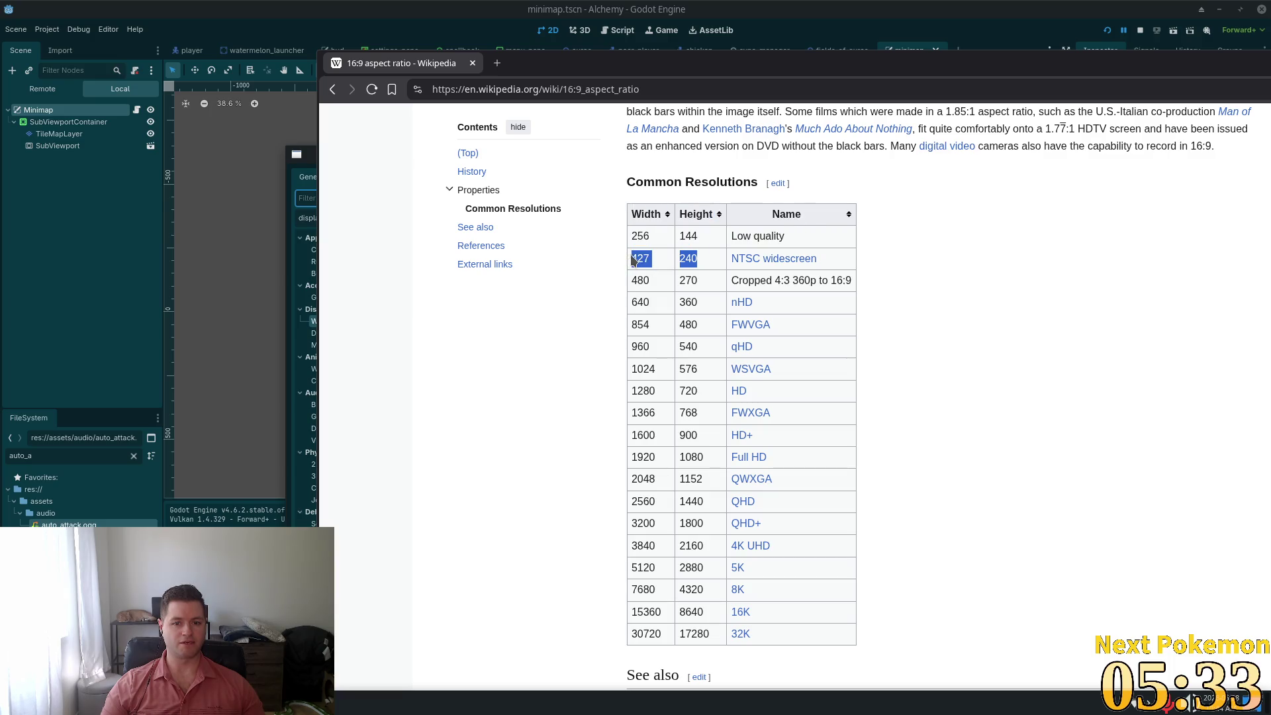
pyautogui.click(671, 259)
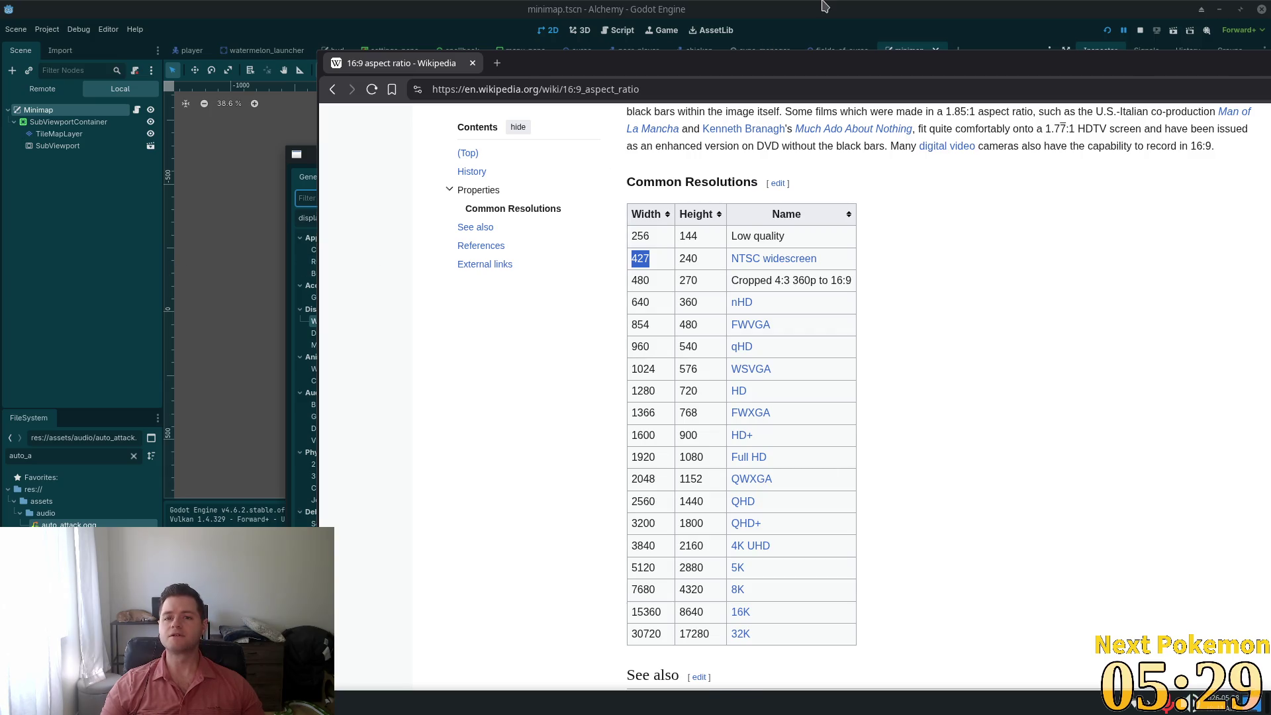
pyautogui.hotkey('alt', 'Tab')
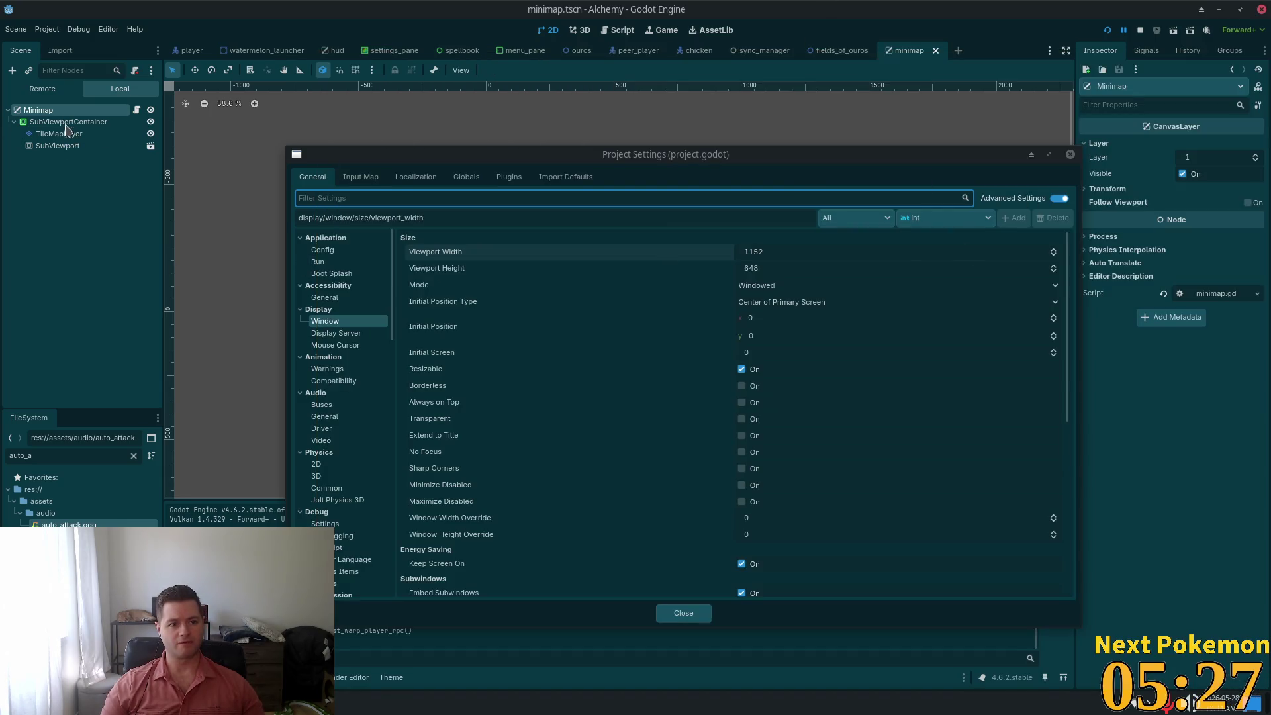
# Close Project Settings and select the SubViewportContainer node, rechecking the 427 width on Wikipedia
pyautogui.click(679, 616)
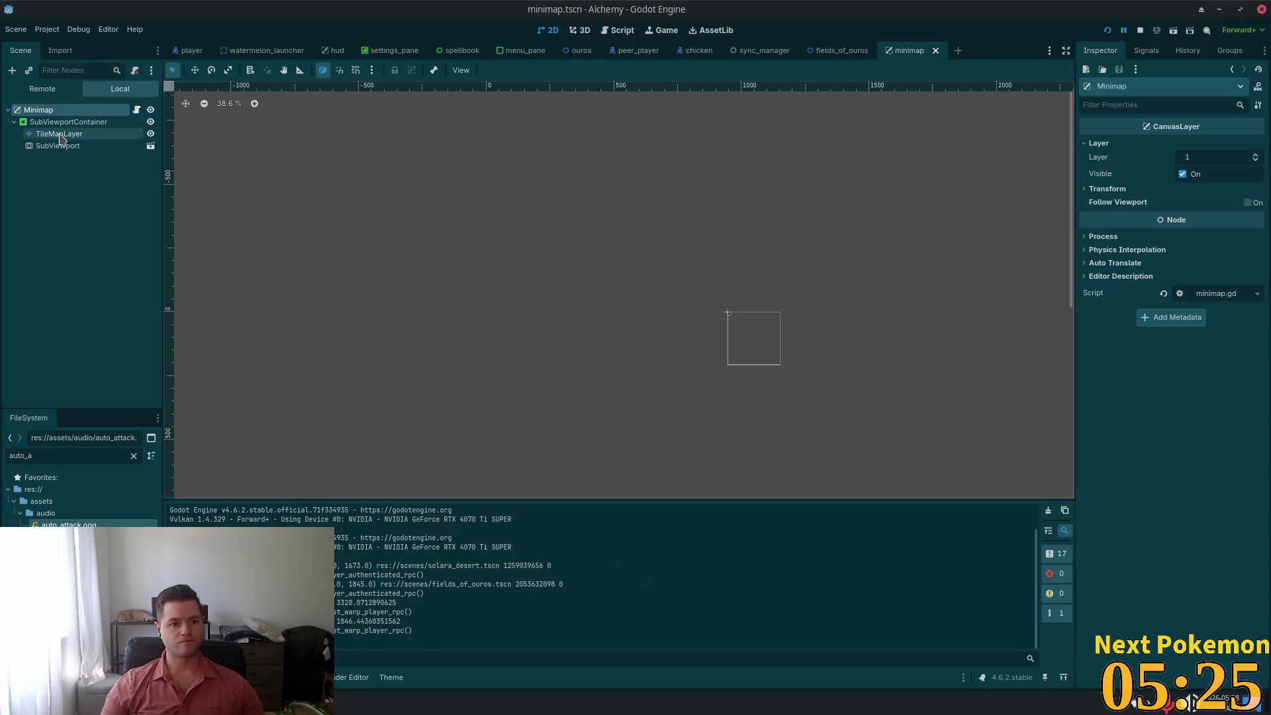
pyautogui.click(58, 133)
pyautogui.click(59, 121)
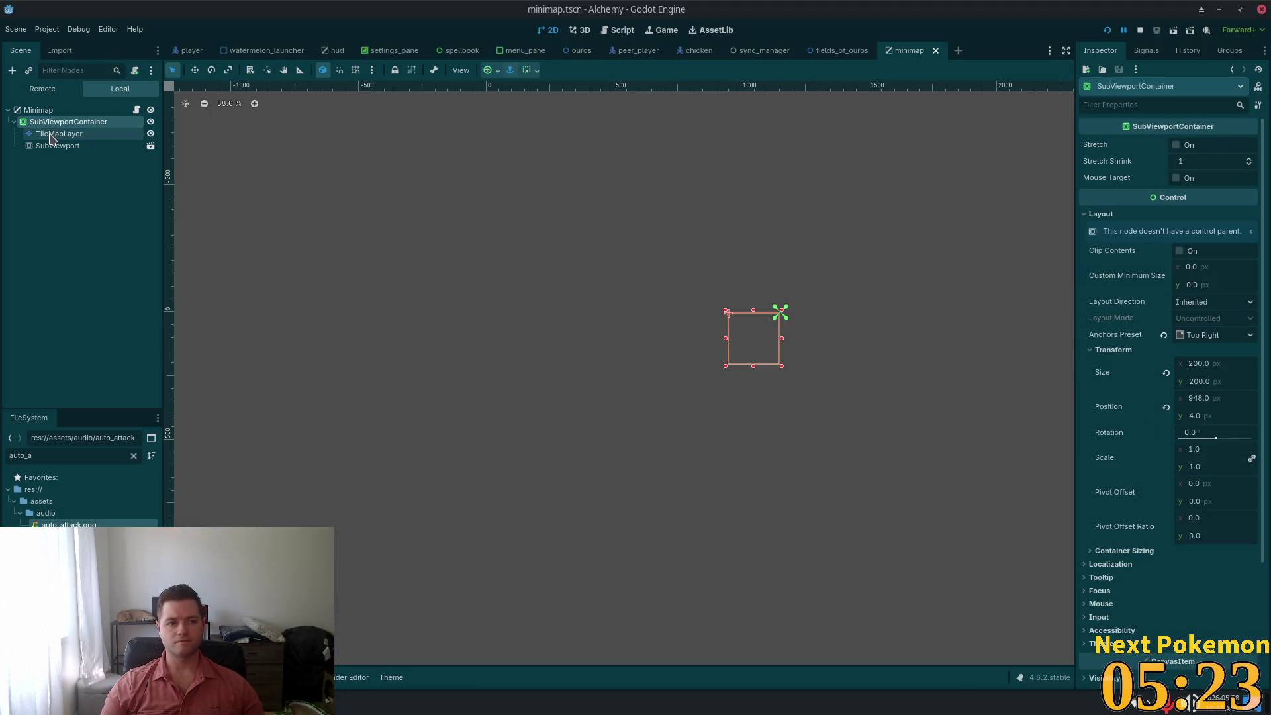
pyautogui.click(53, 145)
pyautogui.click(55, 110)
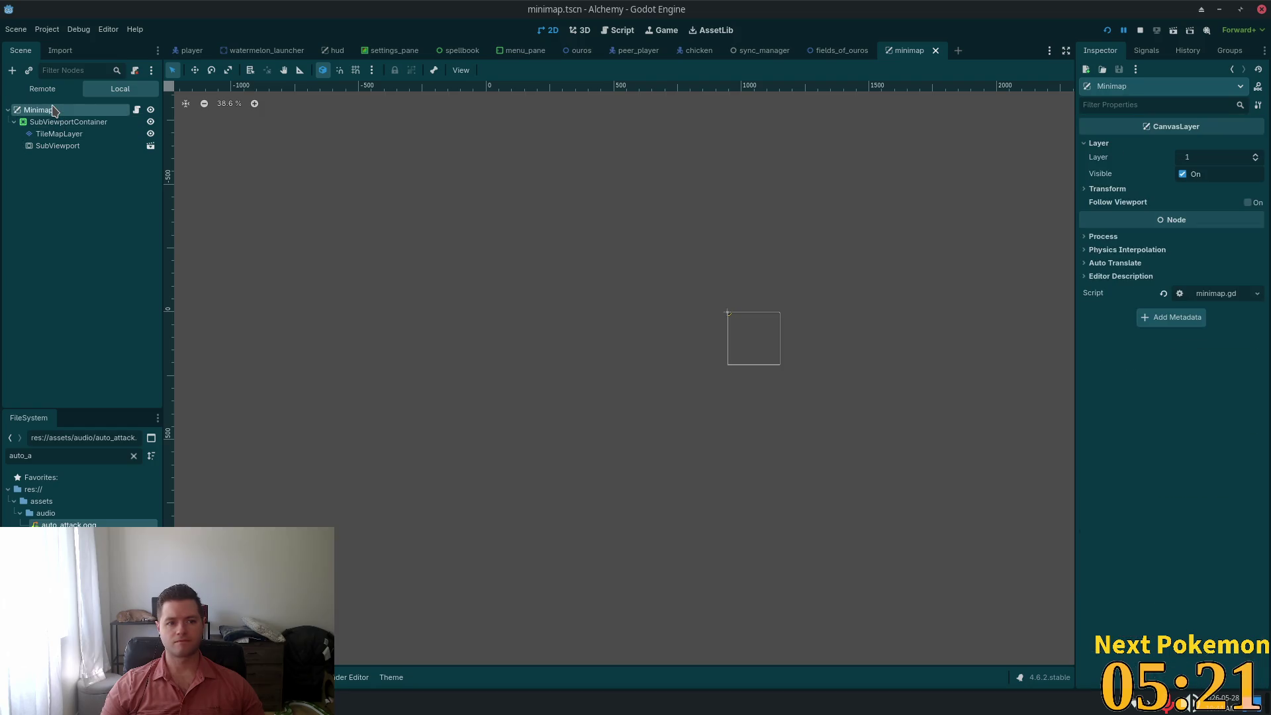
pyautogui.click(58, 133)
pyautogui.click(68, 122)
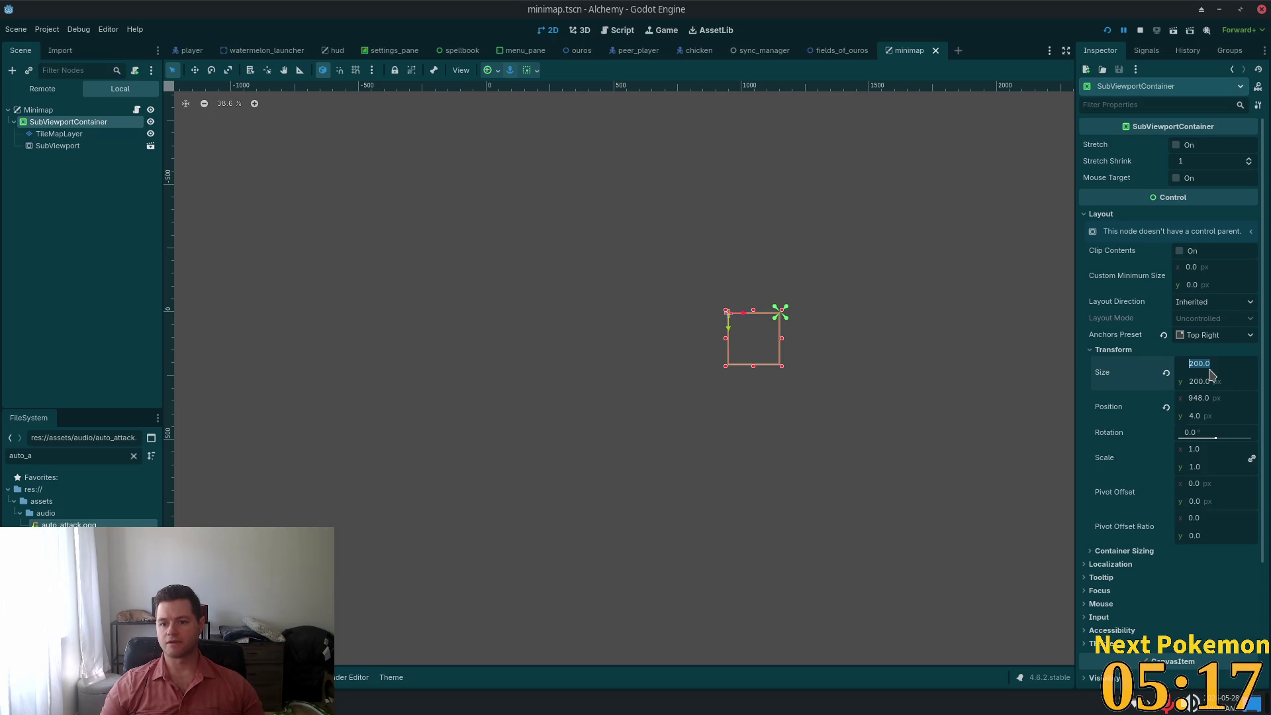
pyautogui.hotkey('alt', 'Tab')
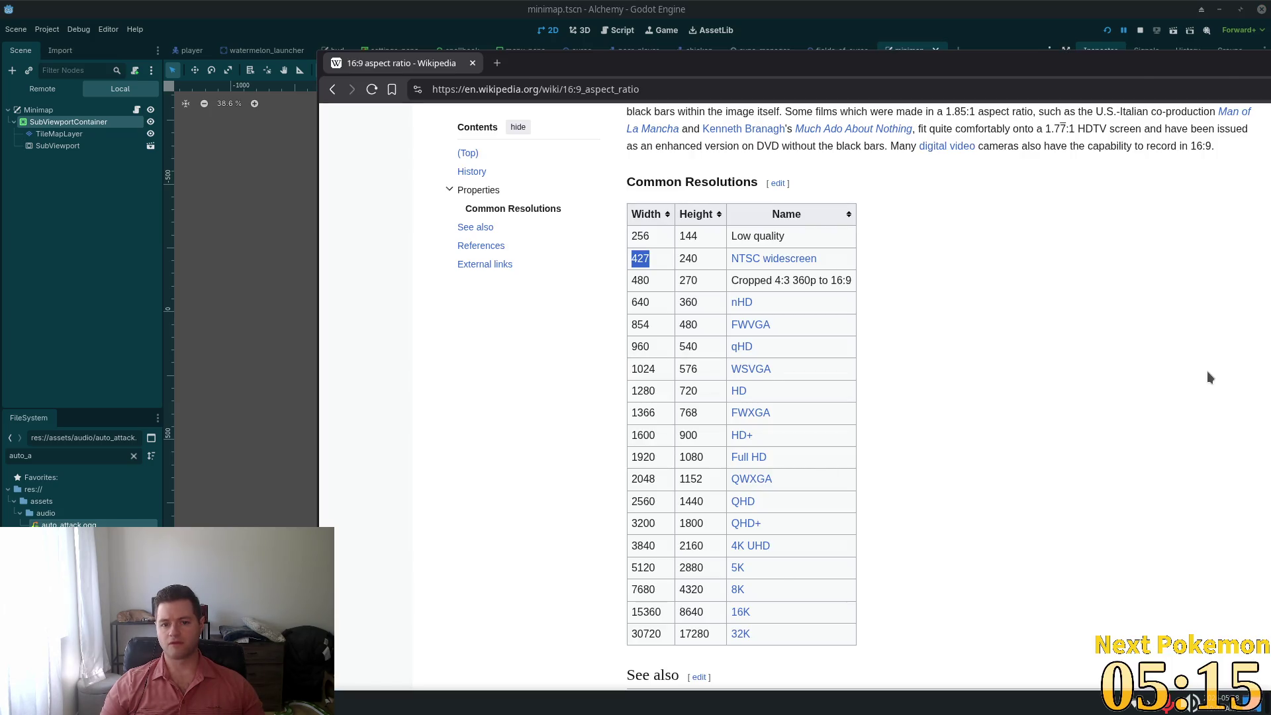
pyautogui.hotkey('alt', 'Tab')
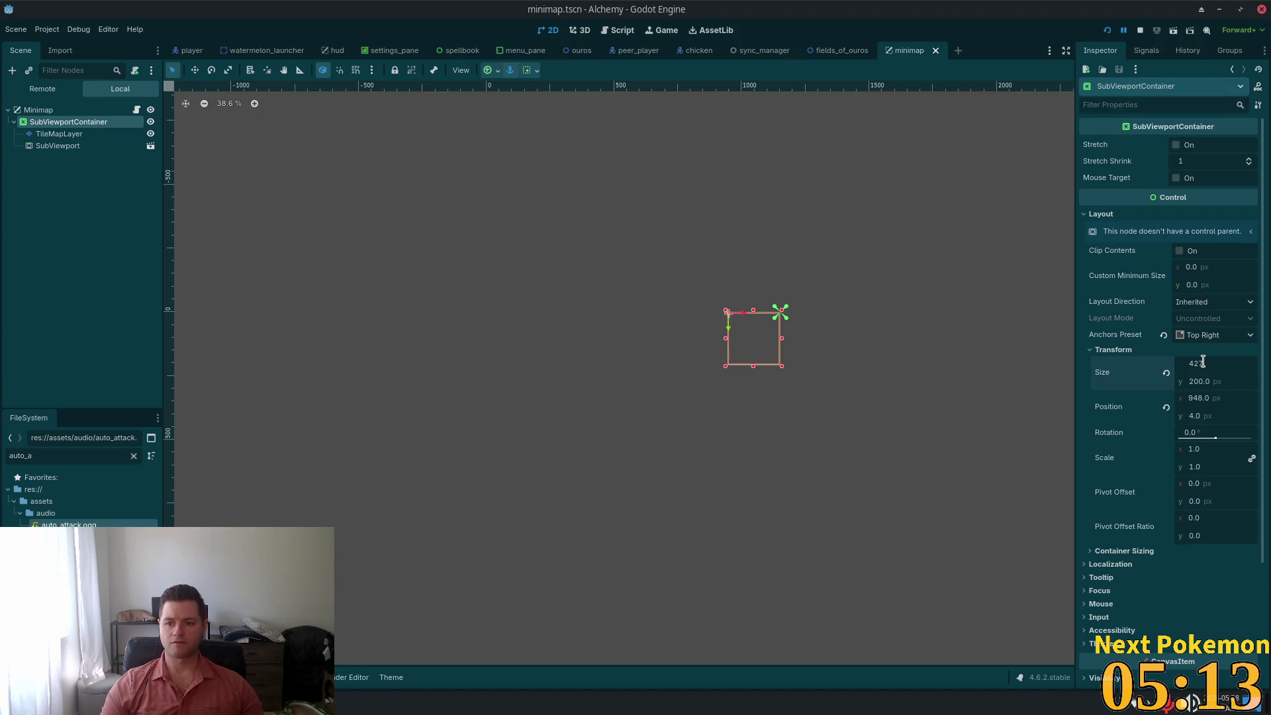
pyautogui.hotkey('alt', 'Tab')
pyautogui.hotkey('alt', 'Tab')
# Set the SubViewportContainer size to 427 × 240 and save the minimap scene
pyautogui.hotkey('ctrl', 'v')
pyautogui.press('Tab')
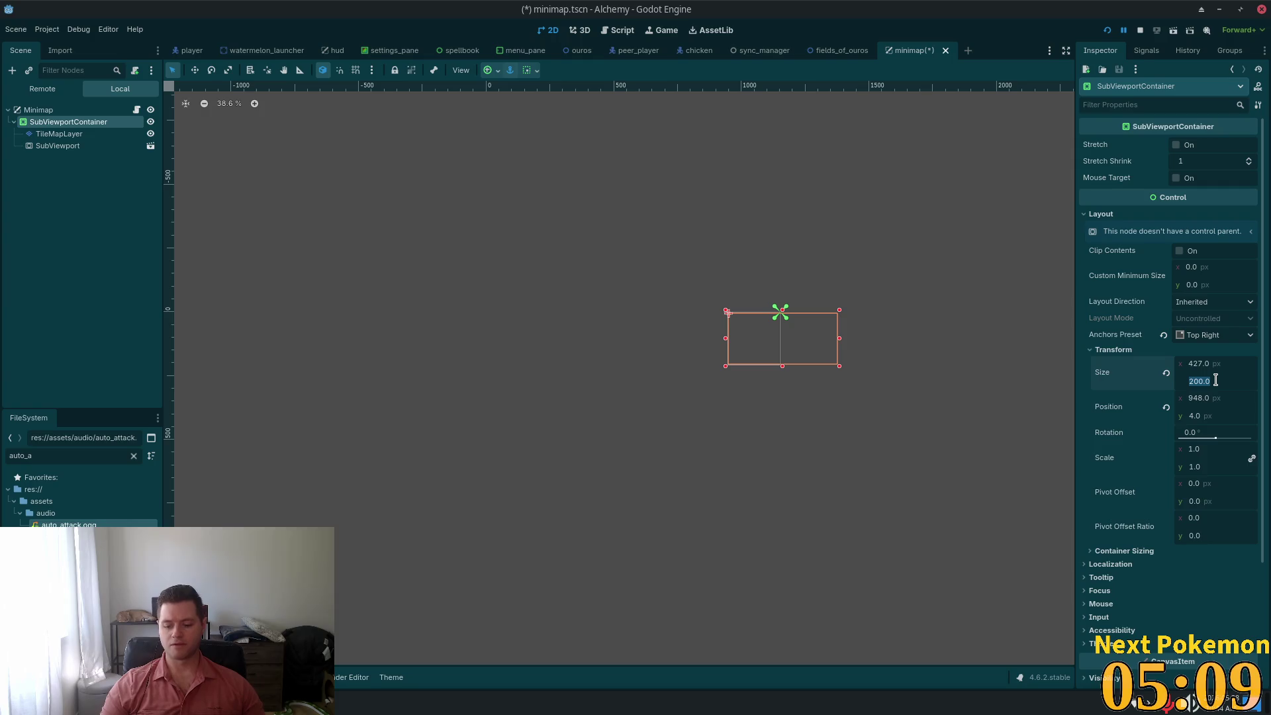
pyautogui.write('48.')
pyautogui.write('0')
pyautogui.press('Tab')
pyautogui.hotkey('ctrl', 's')
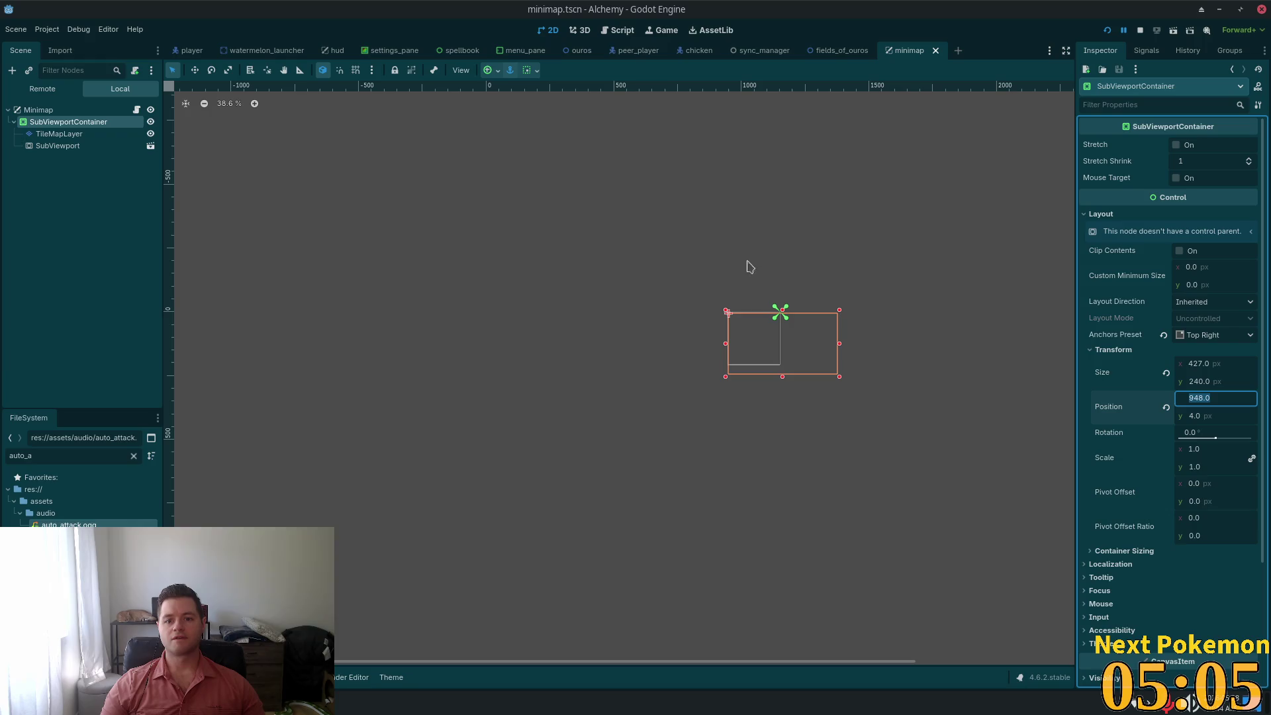
pyautogui.click(1106, 30)
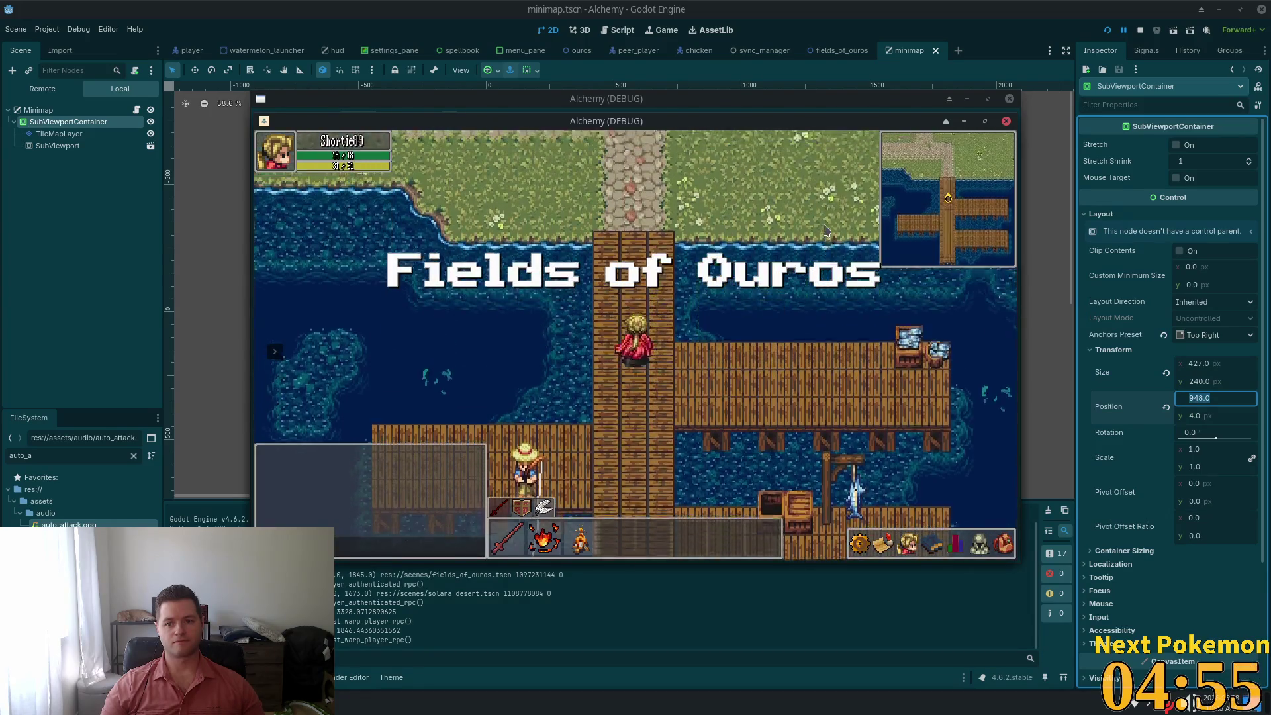
# Walk the player north, south and west along the docks to check the resized minimap
pyautogui.press('w')
pyautogui.press('s')
pyautogui.press('w')
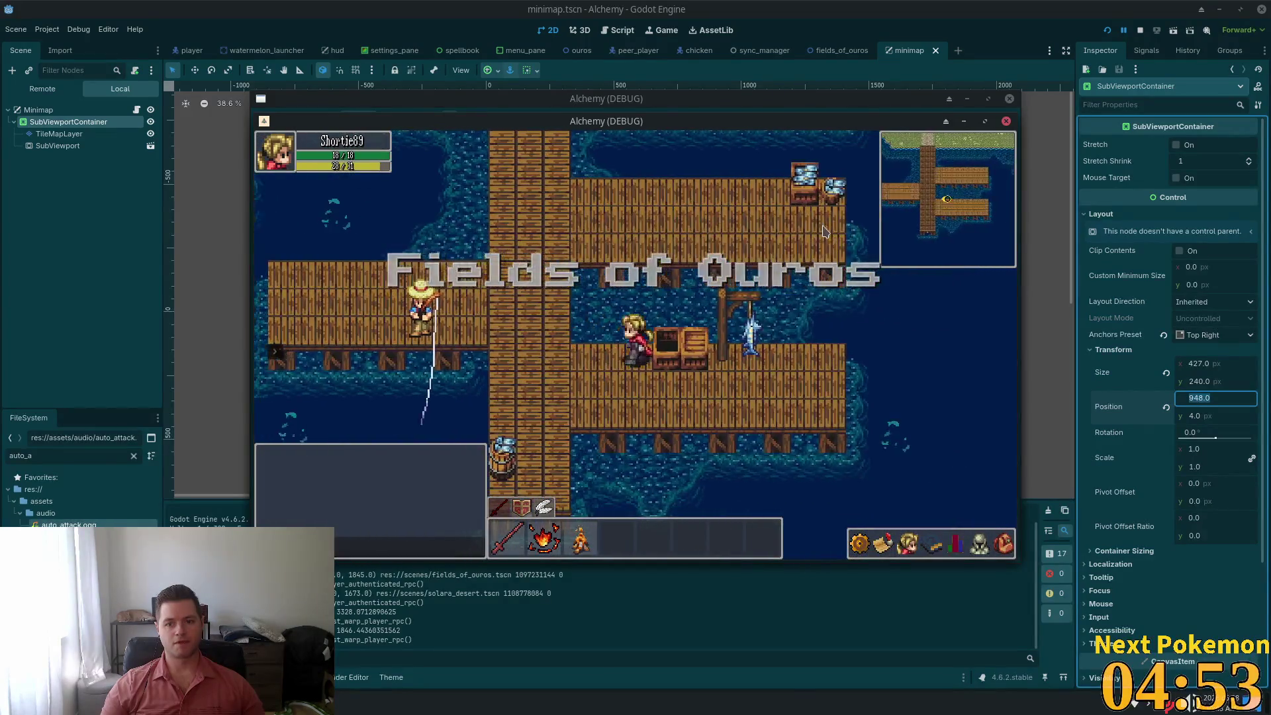
pyautogui.press('a')
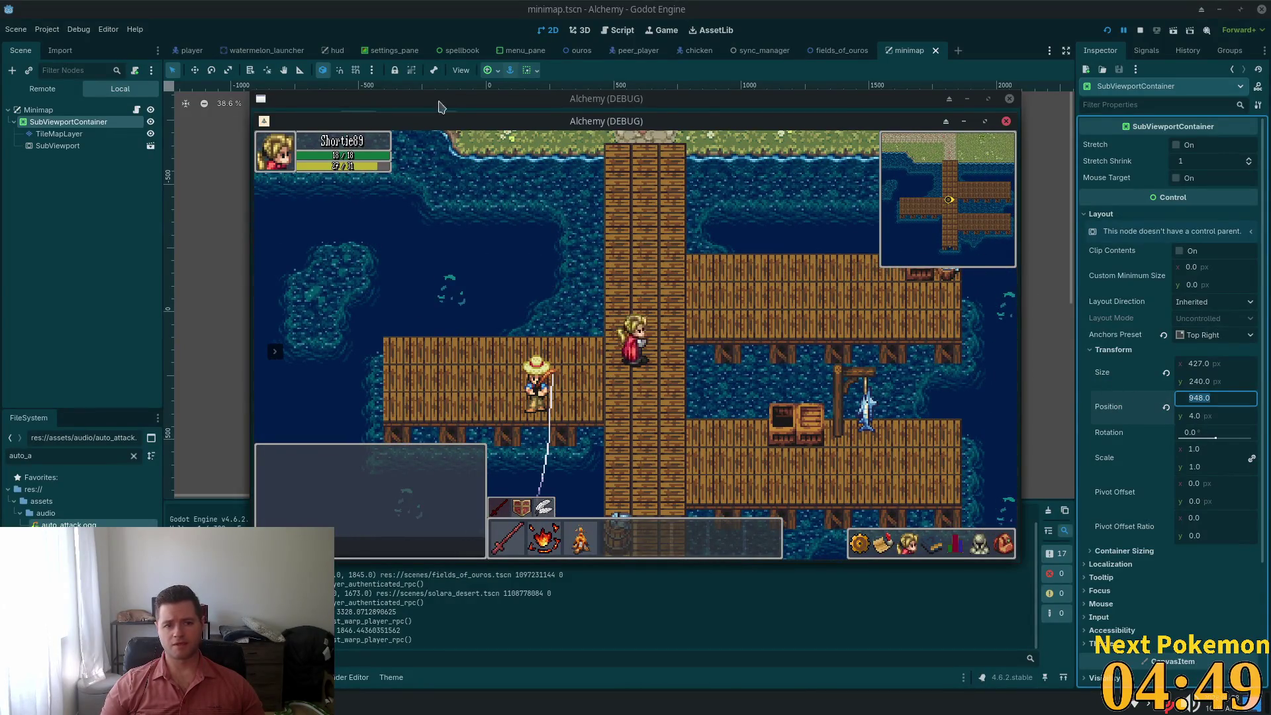
pyautogui.click(60, 147)
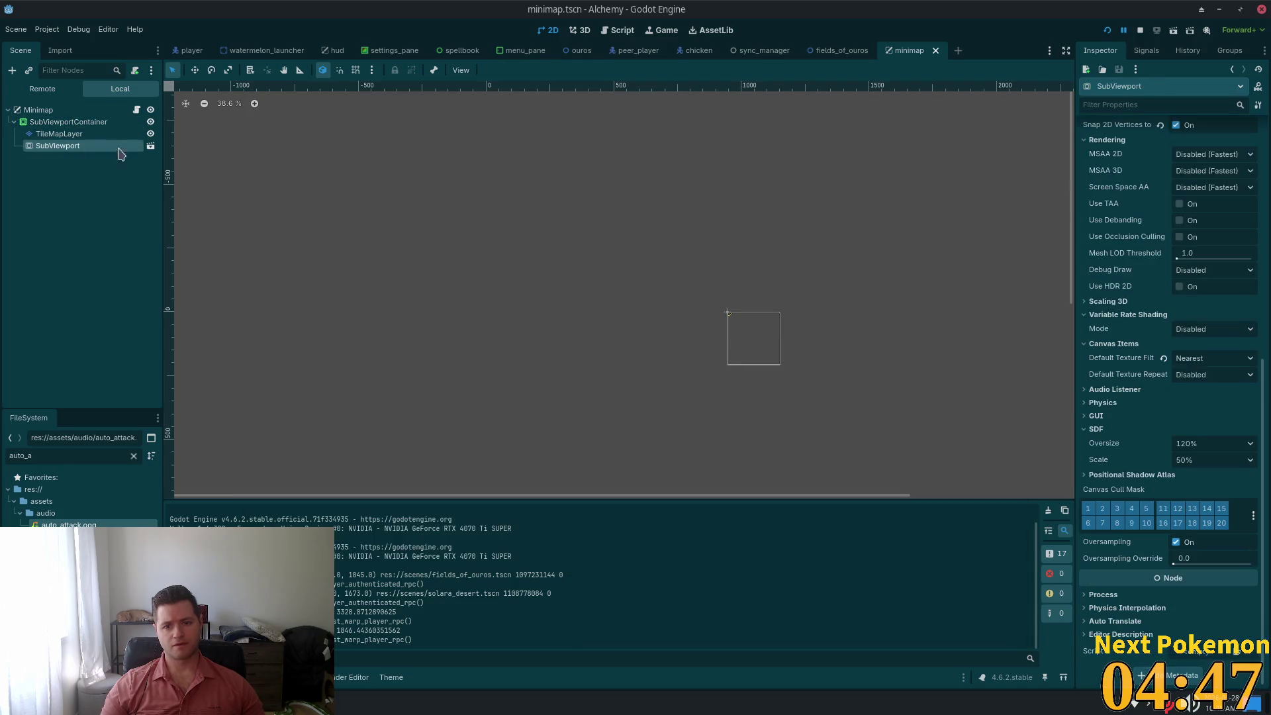
# Set the SubViewport Size to x 427, y 240, save the scene and relaunch the game
pyautogui.click(1192, 281)
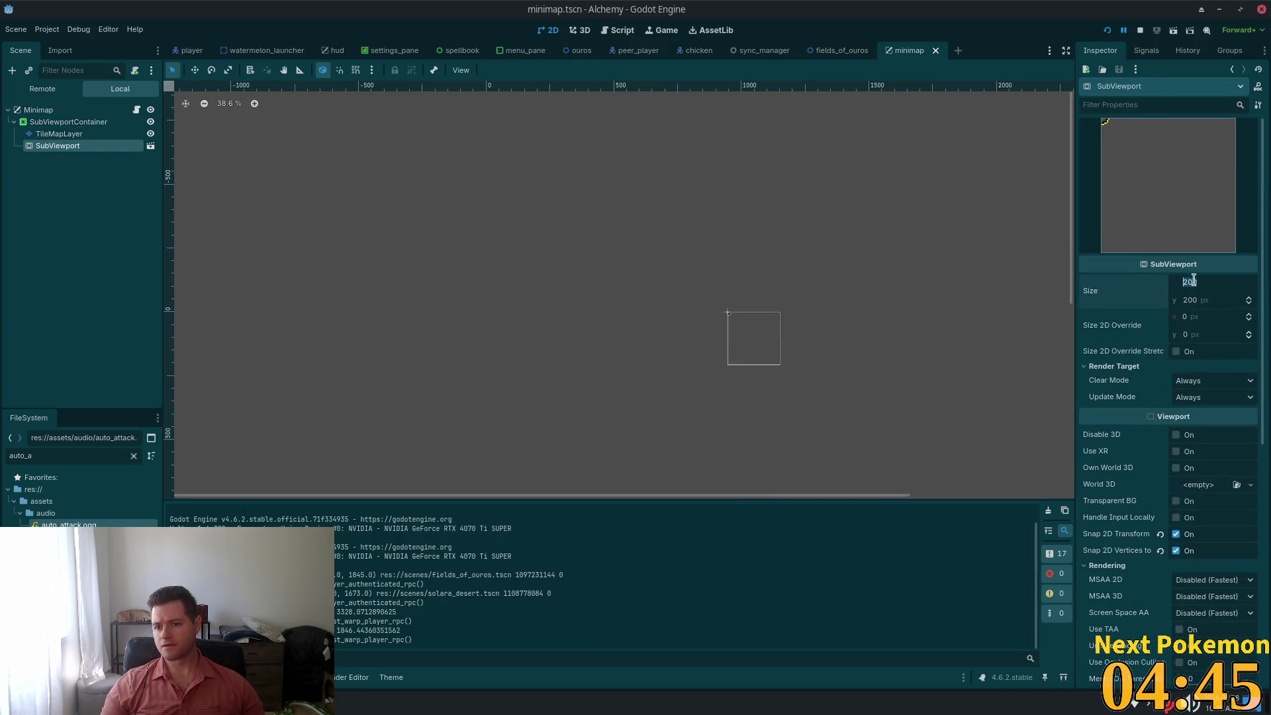
pyautogui.write('27')
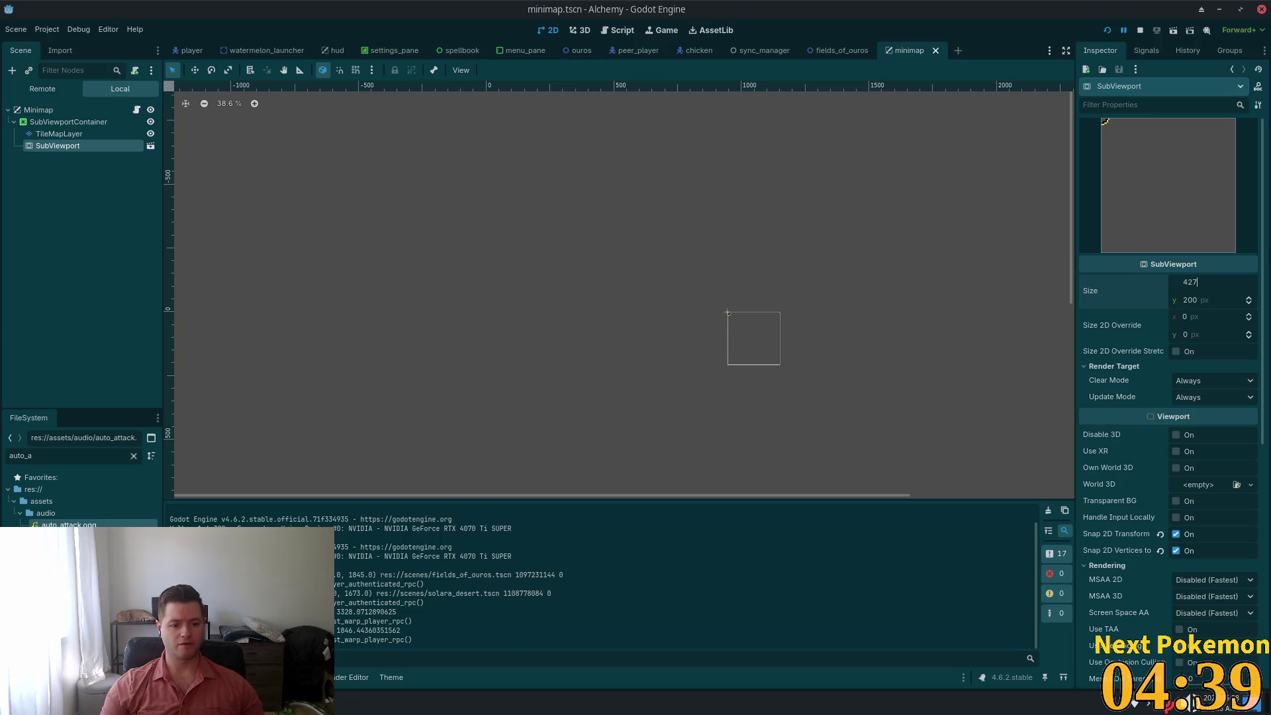
pyautogui.click(336, 703)
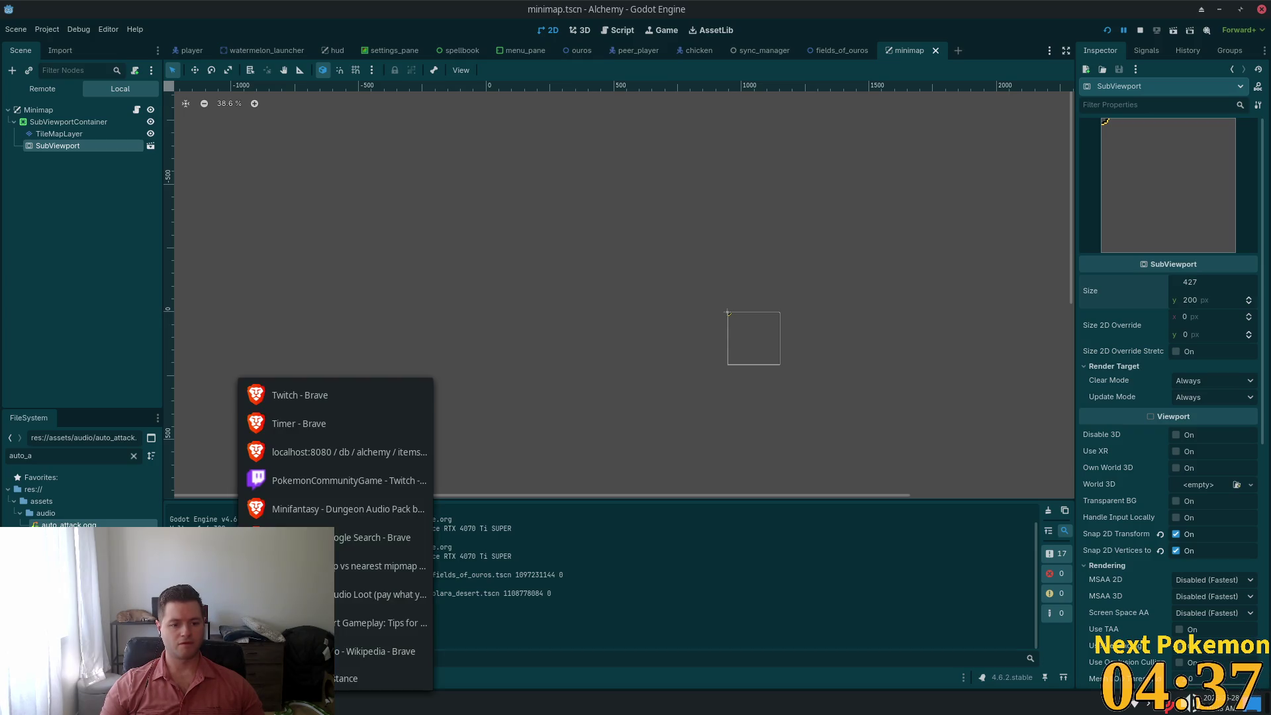
pyautogui.click(381, 651)
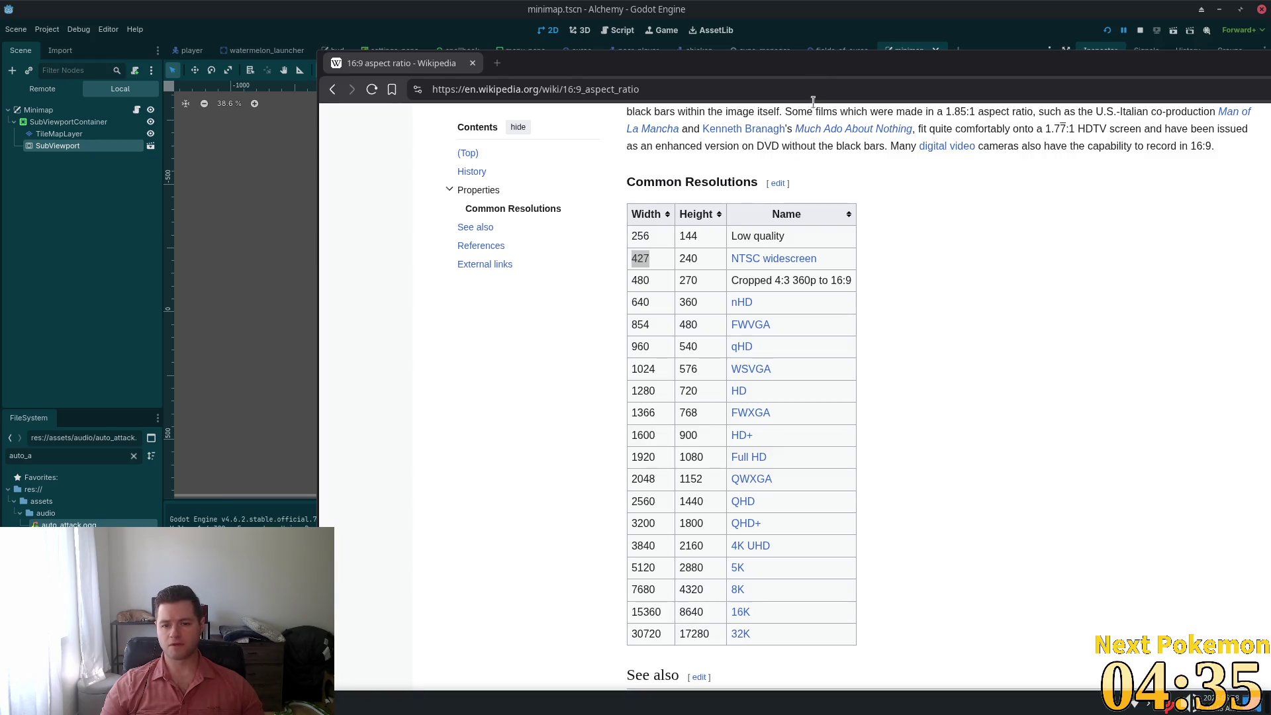
pyautogui.hotkey('alt', 'Tab')
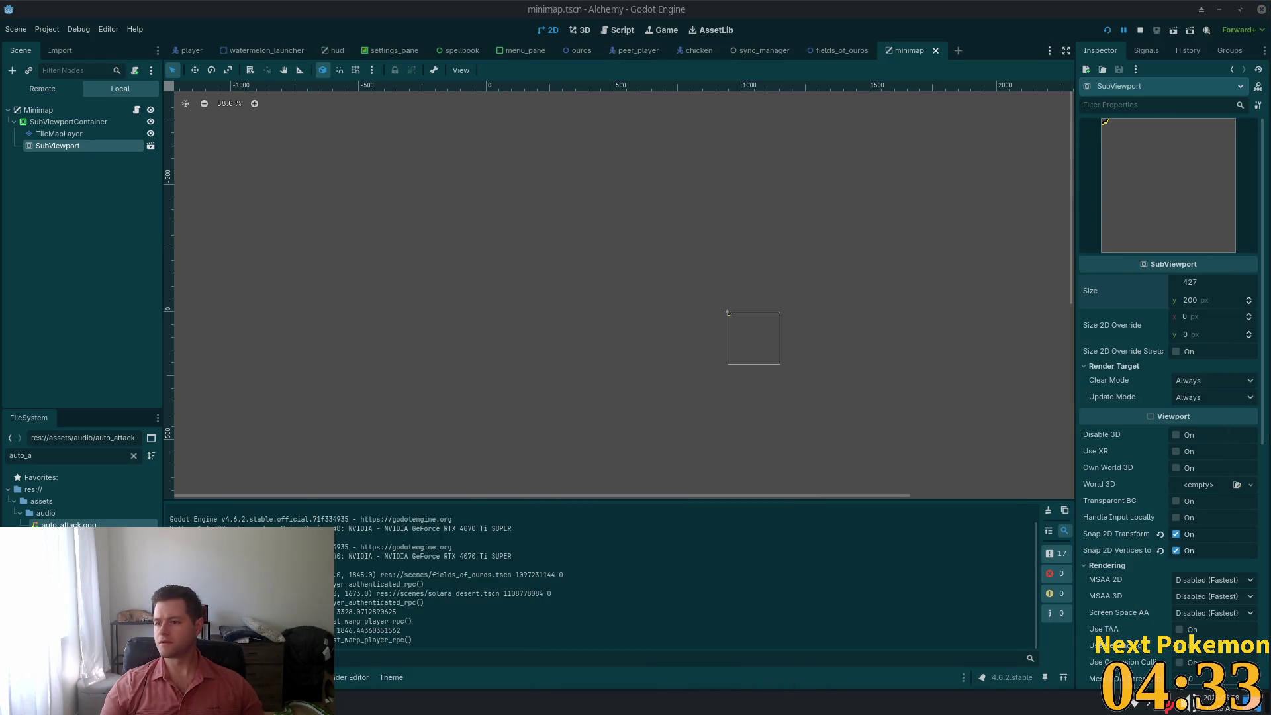
pyautogui.click(1190, 299)
pyautogui.write('240')
pyautogui.press('Tab')
pyautogui.hotkey('ctrl', 's')
pyautogui.click(1107, 30)
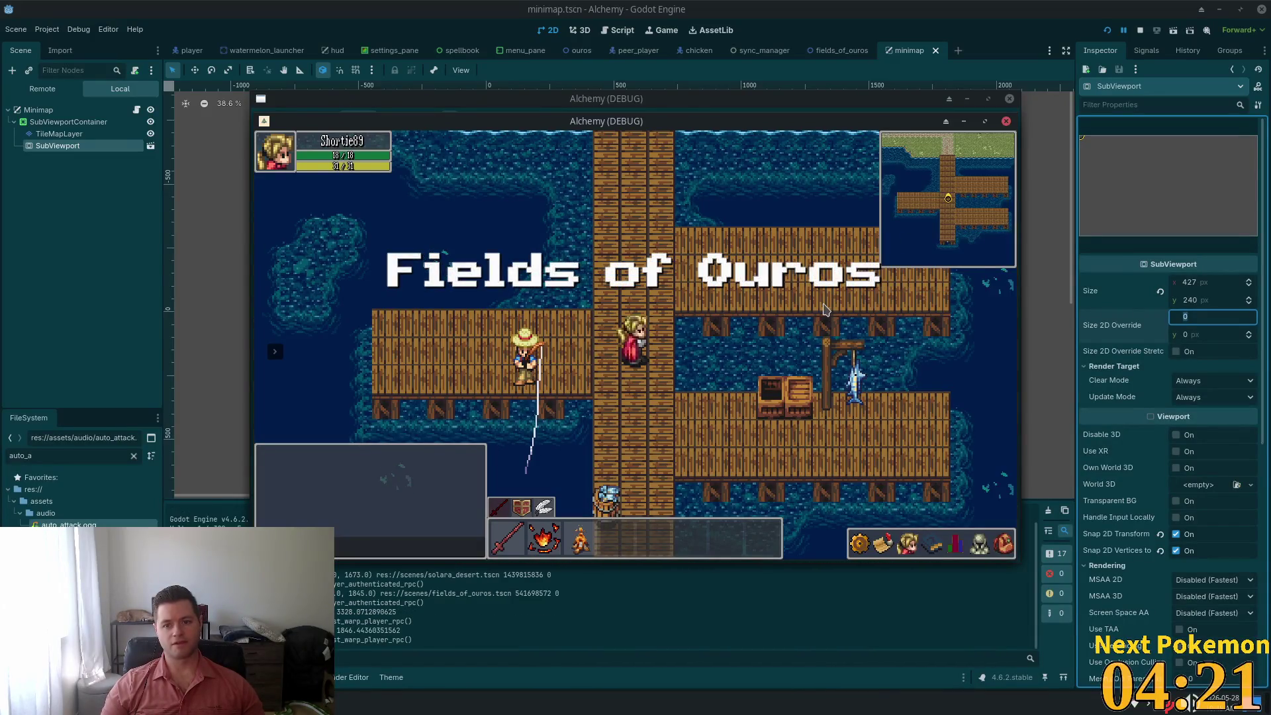
# Walk the player over the west dock, shore path, main pier and side pier watching the minimap
pyautogui.press('Left')
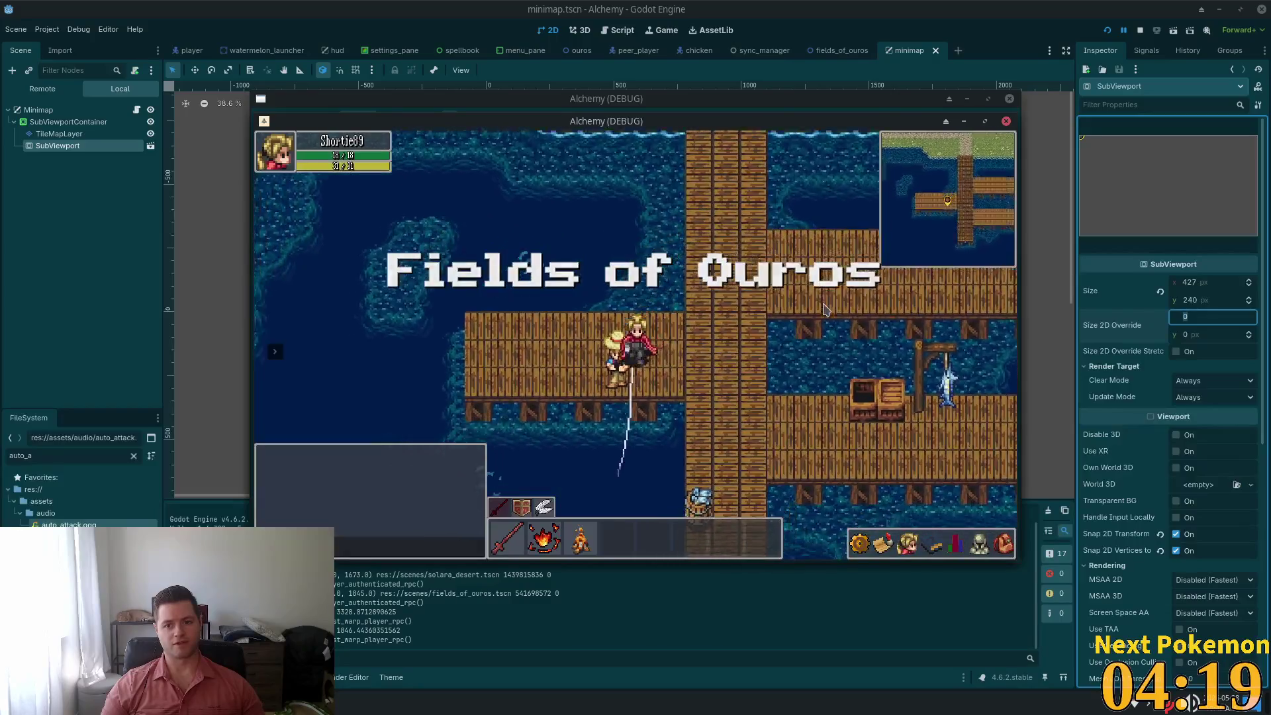
pyautogui.press('Right')
pyautogui.press('Up')
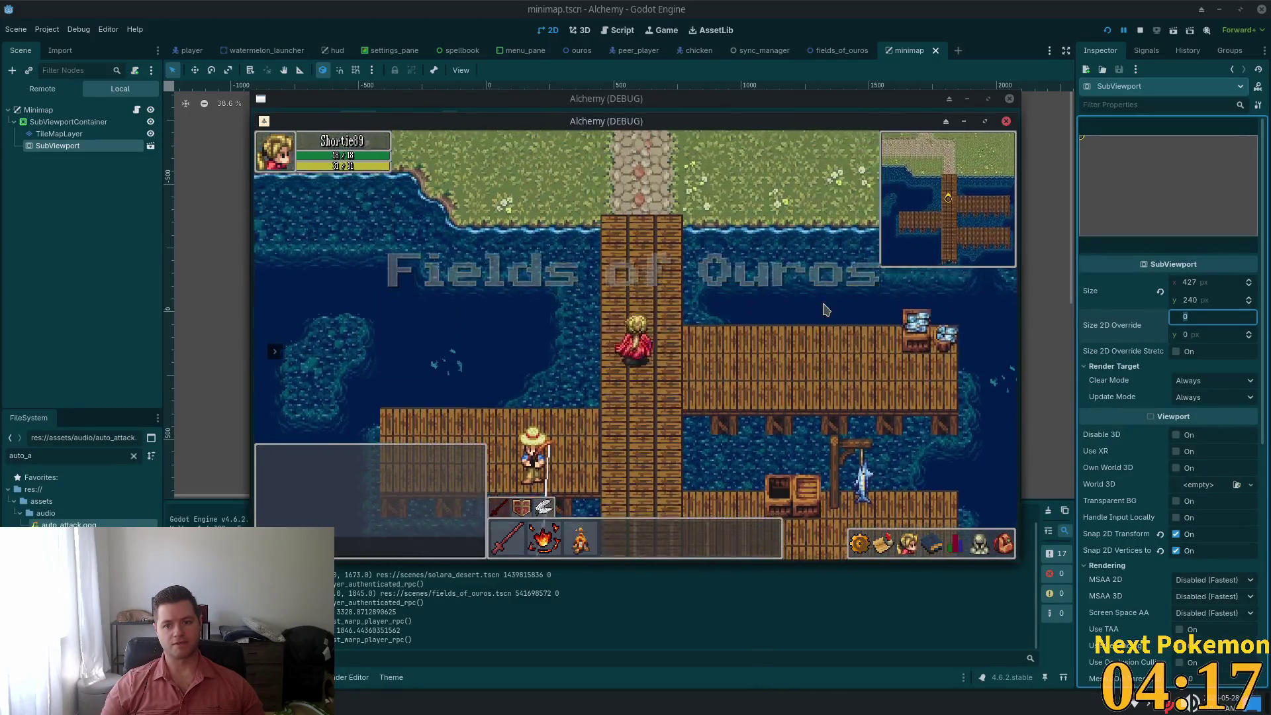
pyautogui.press('Up')
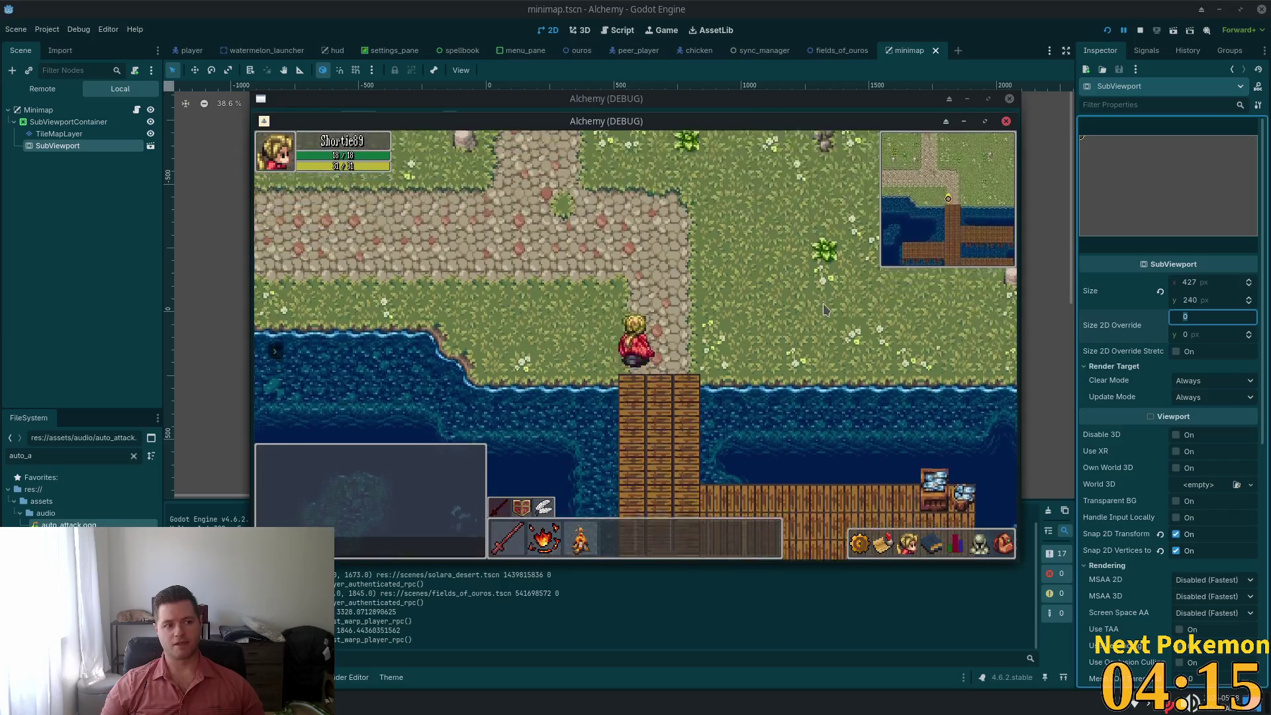
pyautogui.press('Down')
pyautogui.press('Down')
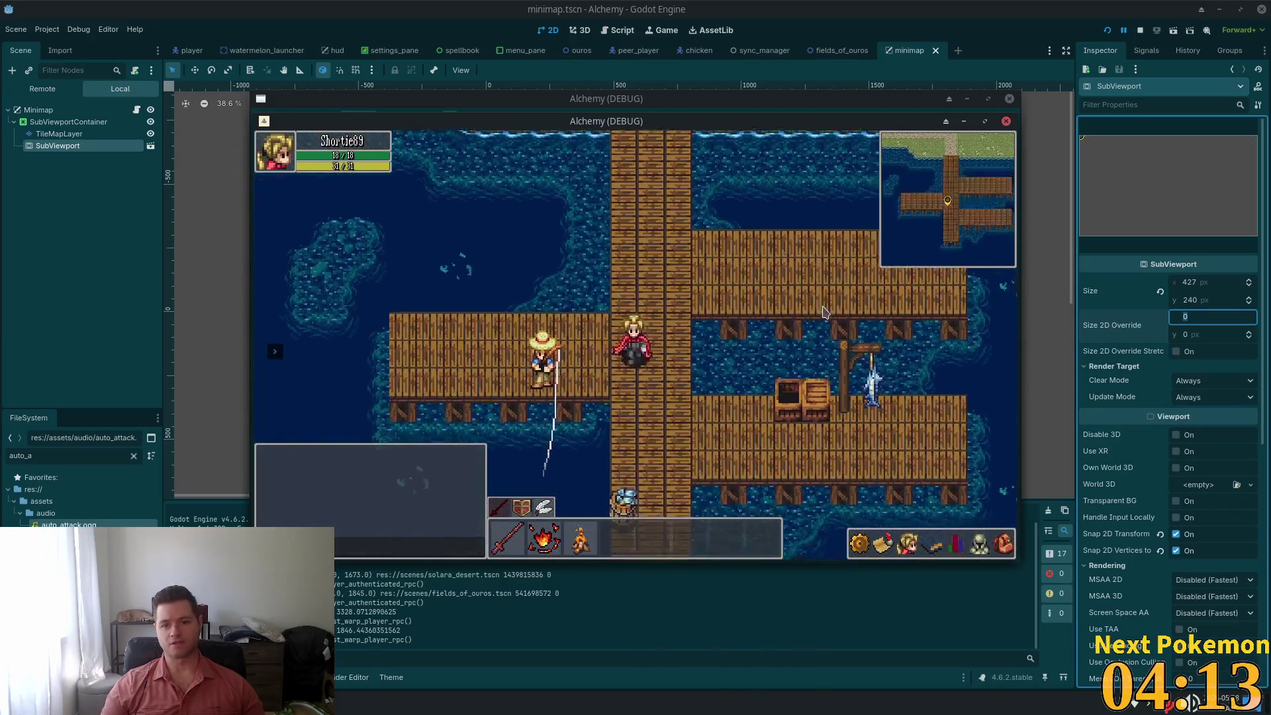
pyautogui.press('Right')
pyautogui.press('Left')
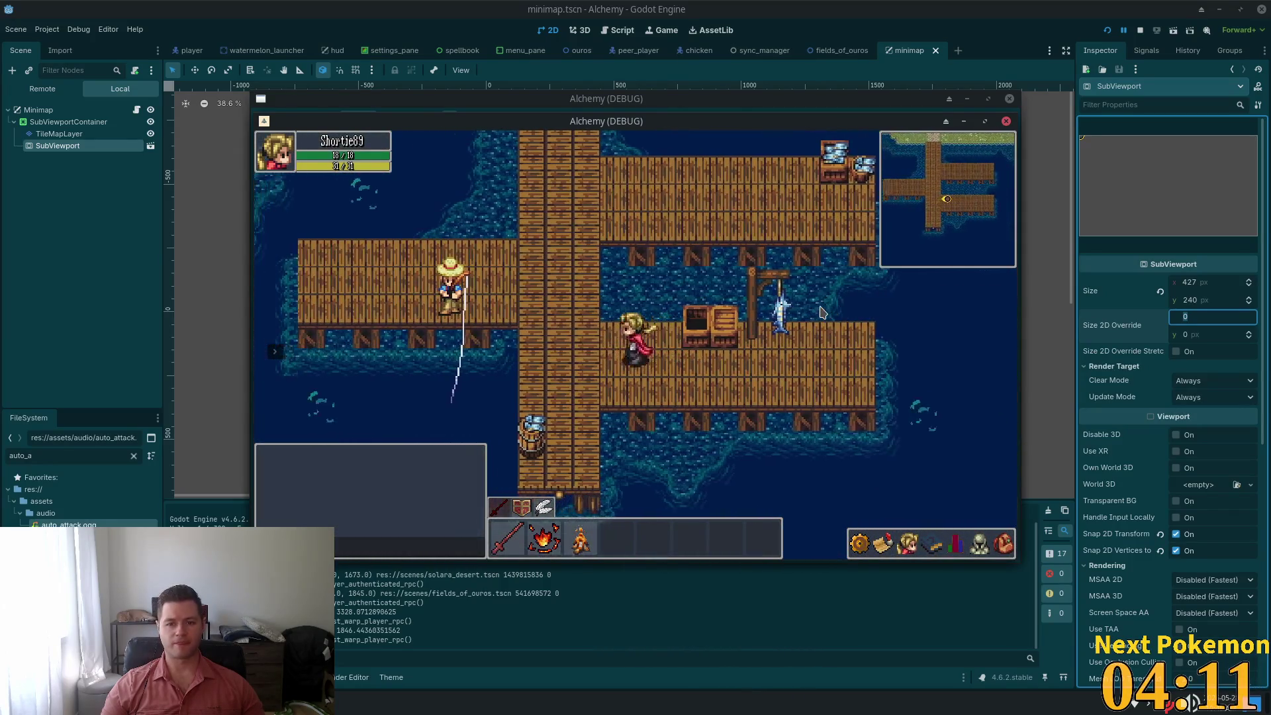
pyautogui.press('Up')
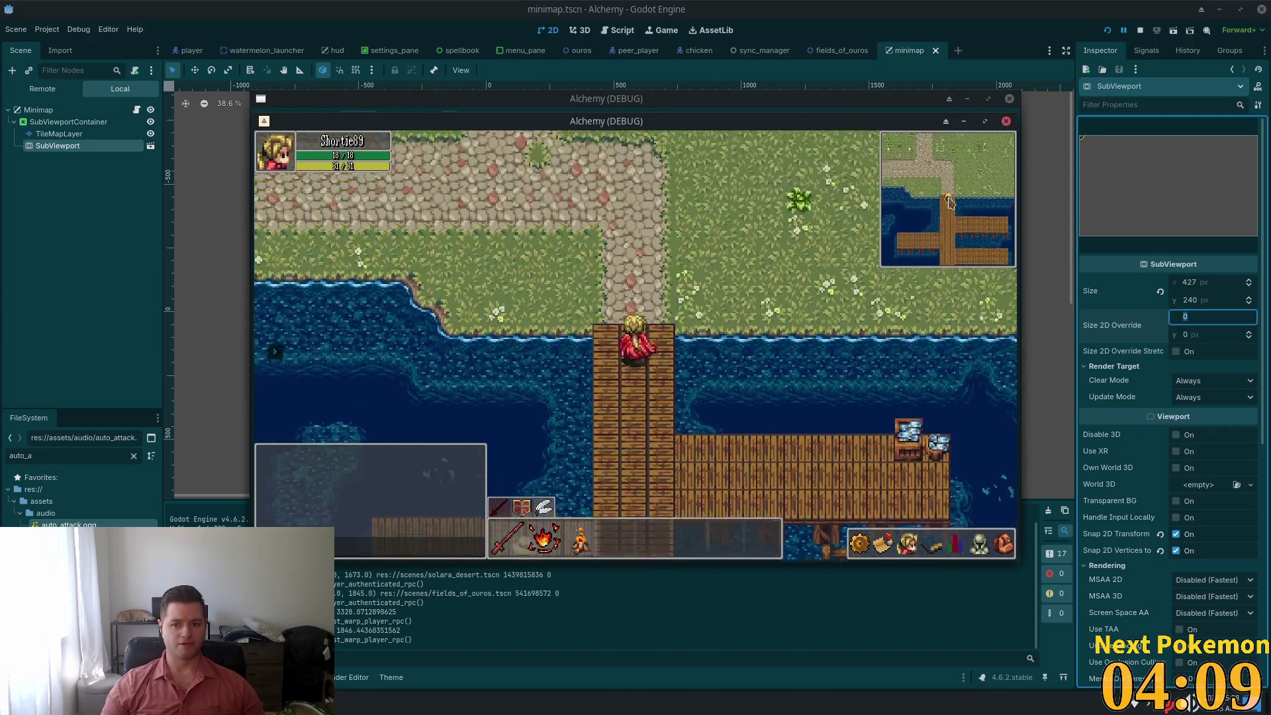
pyautogui.press('Down')
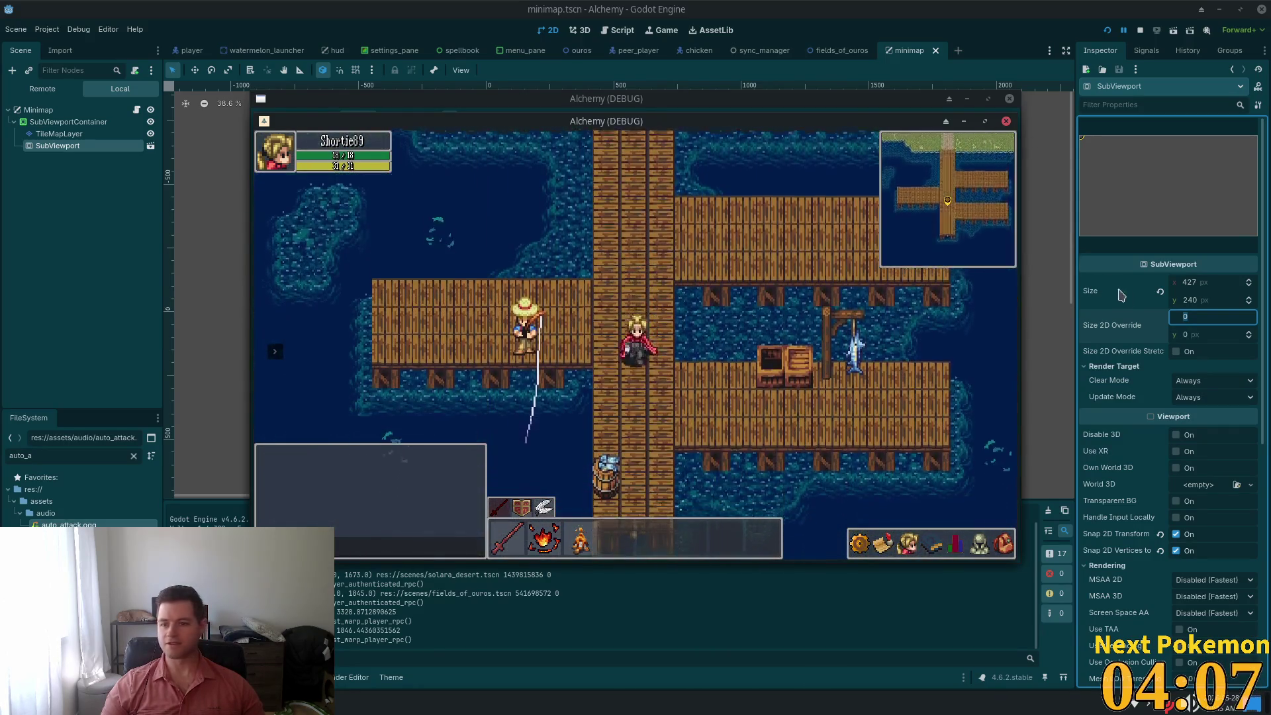
pyautogui.press('Down')
pyautogui.press('Up')
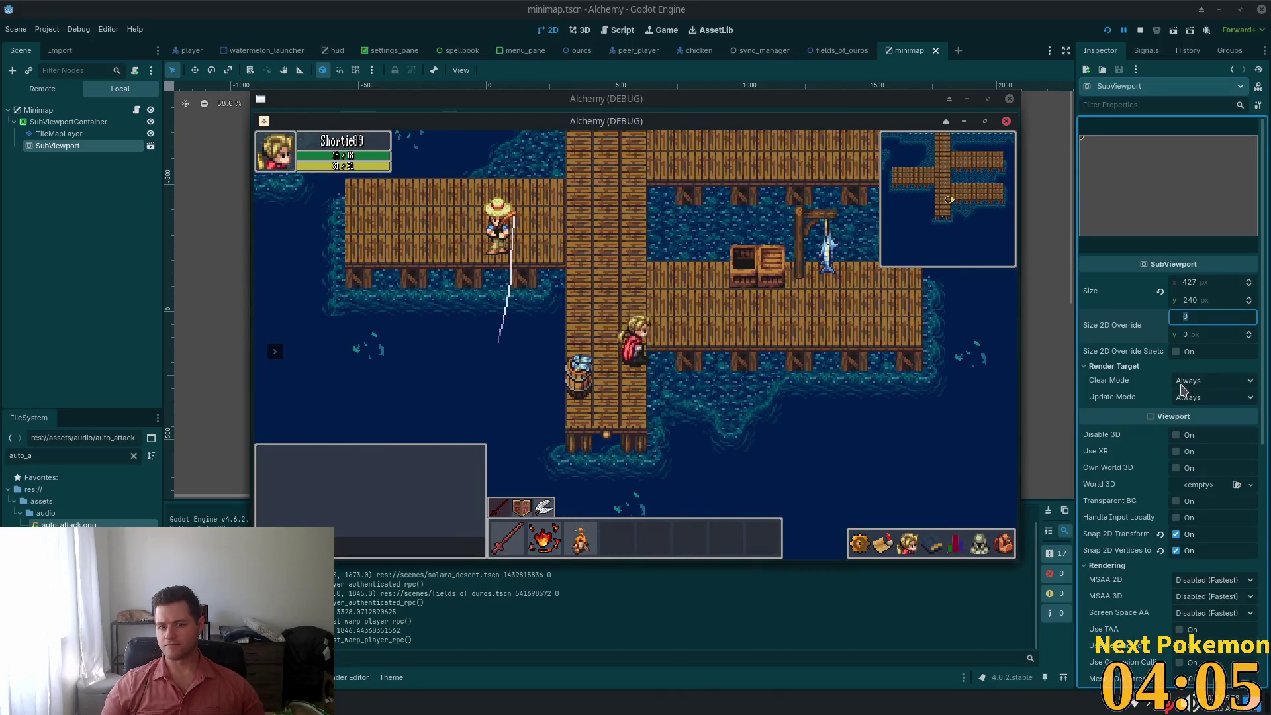
pyautogui.press('Right')
pyautogui.press('Left')
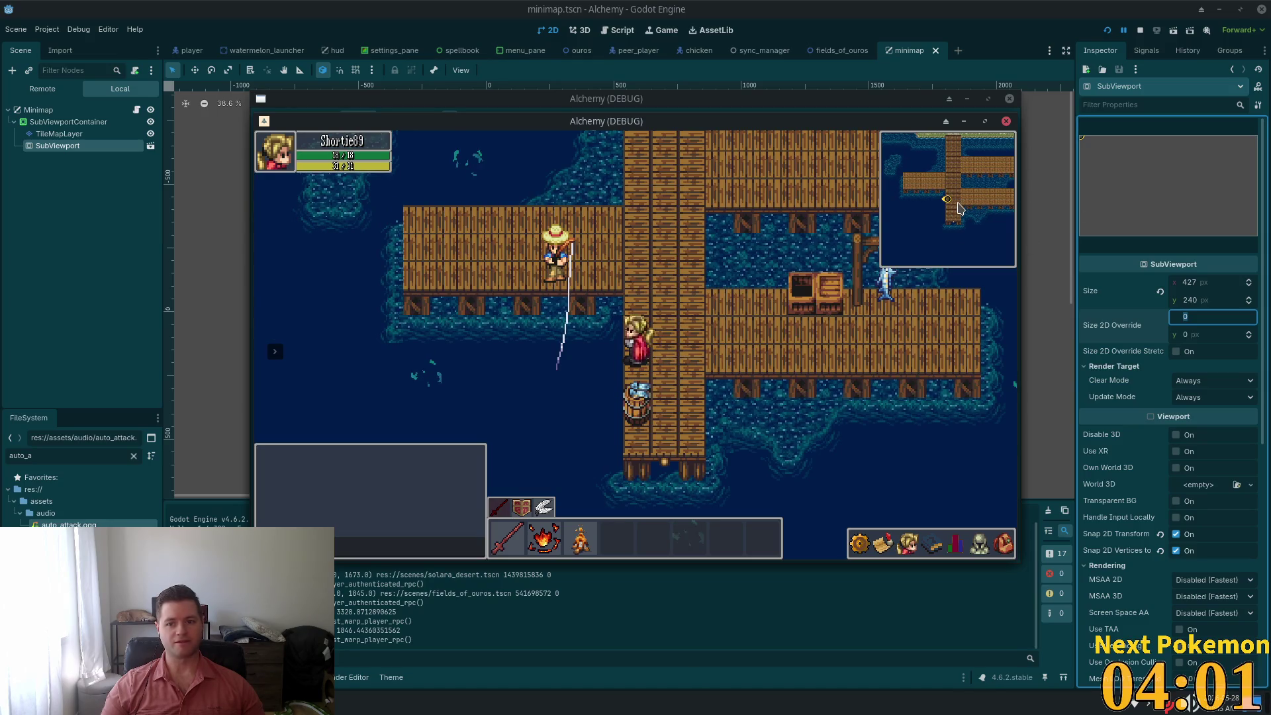
pyautogui.click(49, 113)
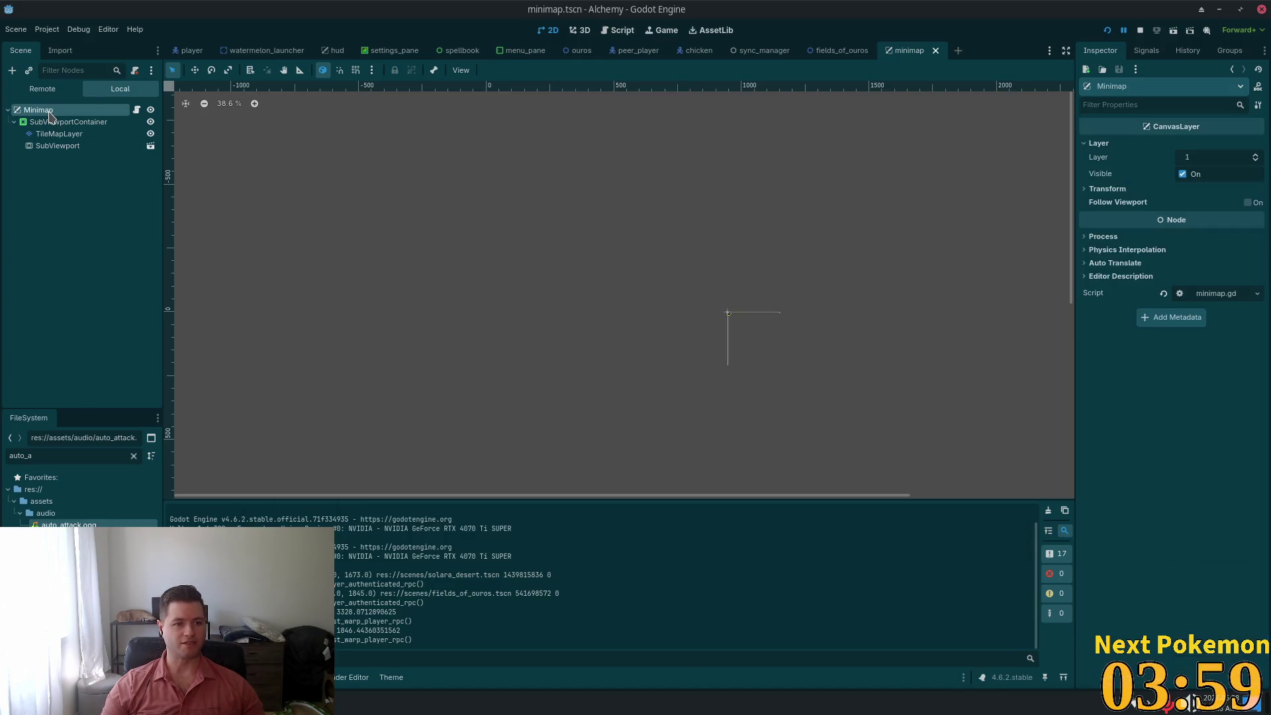
# Inspect Minimap's Transform and the SubViewportContainer's 427×240 size at 948, 4, anchored top right
pyautogui.scroll(8, 662, 324)
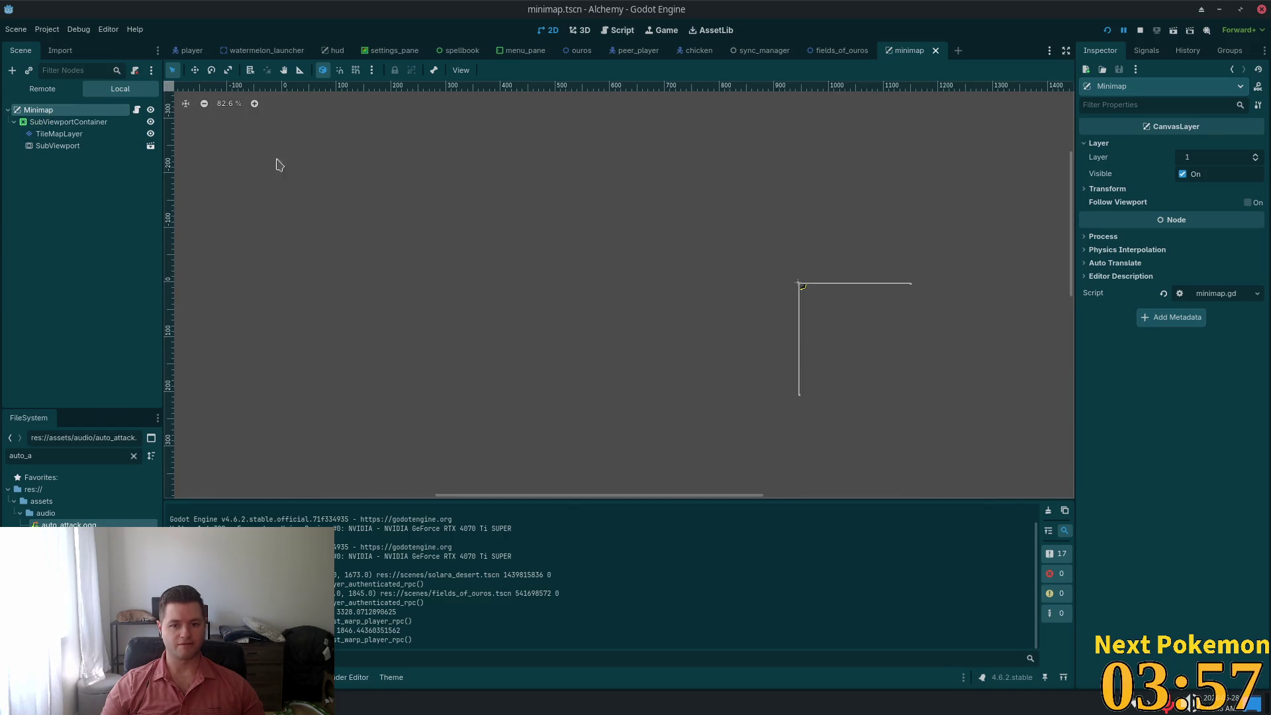
pyautogui.click(1158, 193)
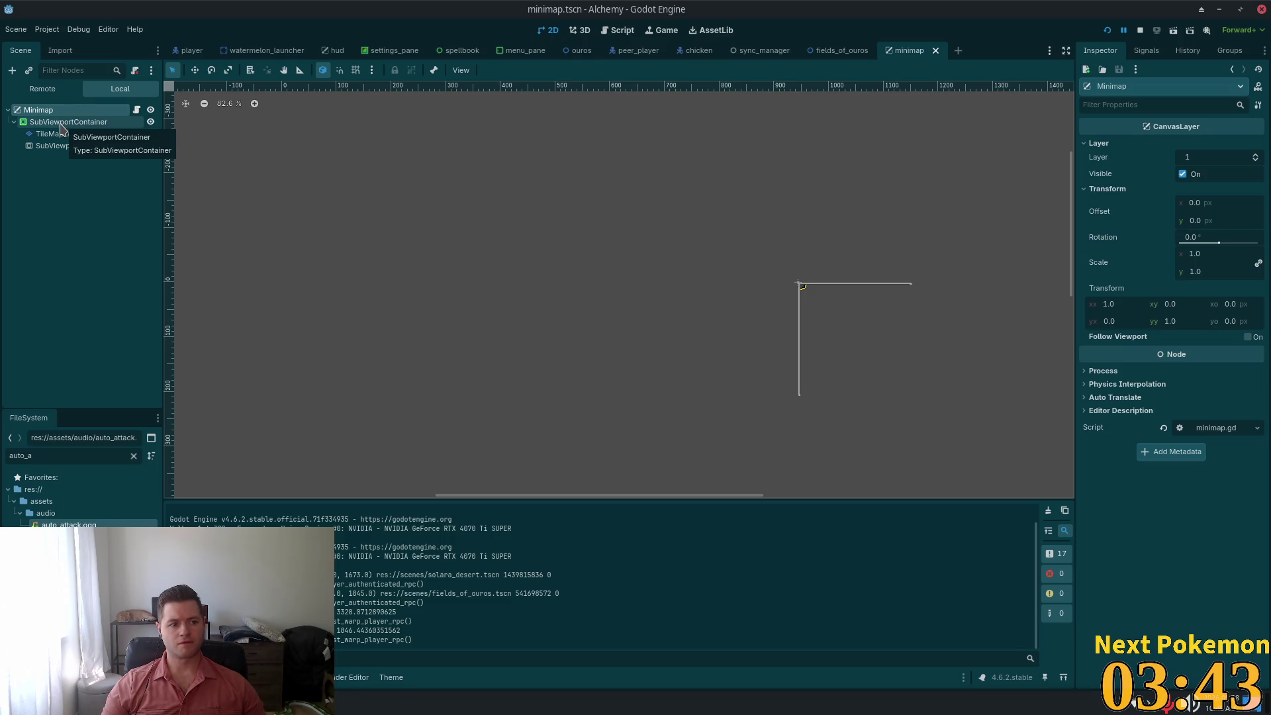
pyautogui.click(61, 126)
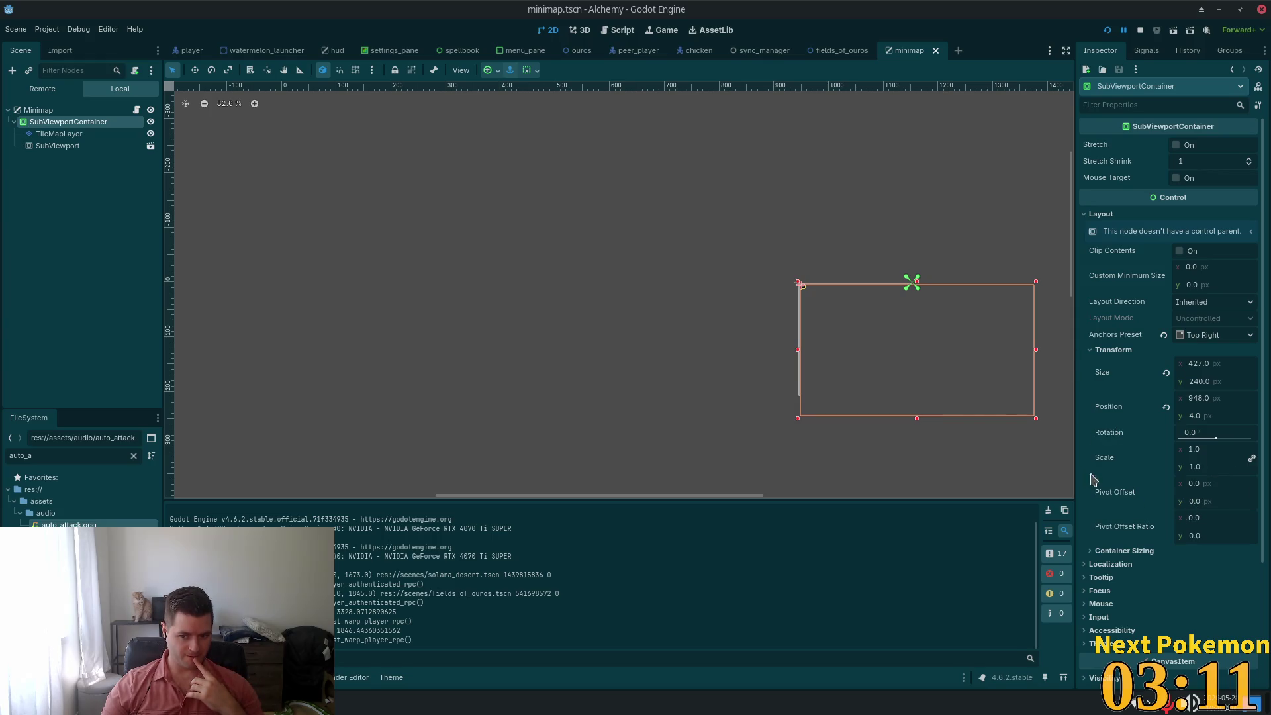
pyautogui.click(77, 146)
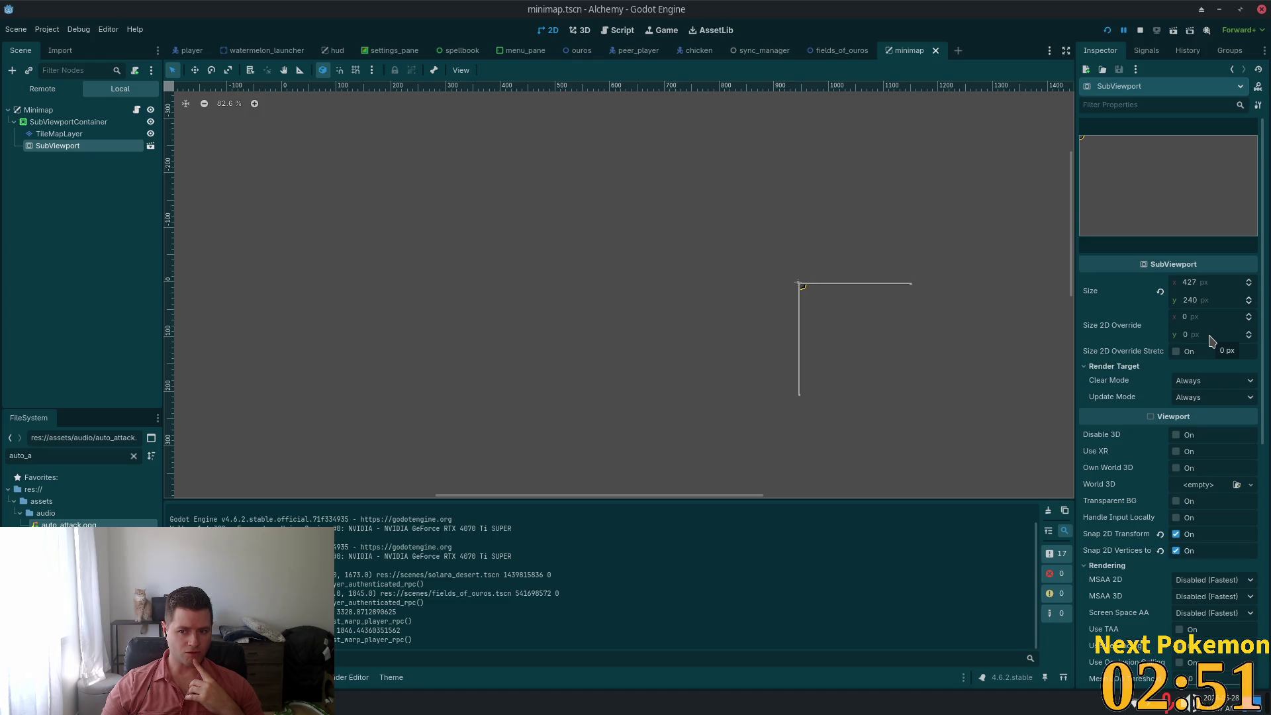
# Scroll the SubViewport Inspector to check its 427×240 size and Nearest default texture filter
pyautogui.scroll(-2, 1211, 340)
pyautogui.moveTo(1215, 347)
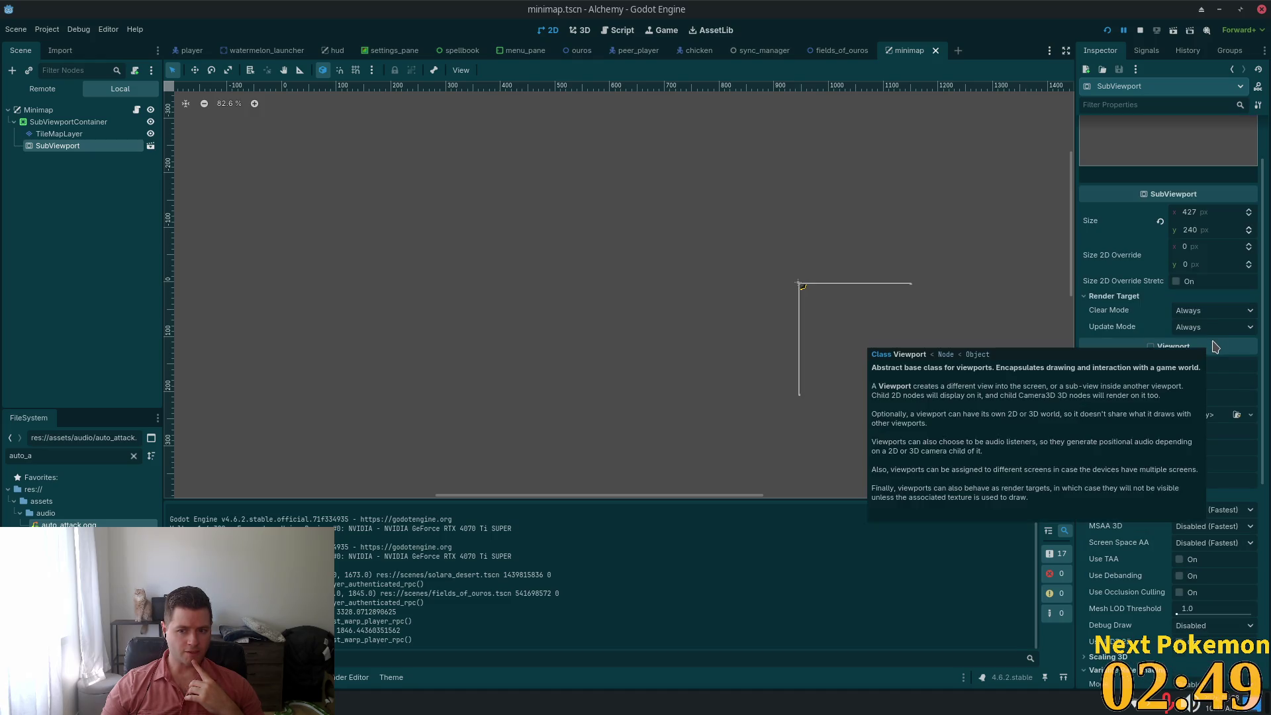
pyautogui.scroll(-8, 1249, 403)
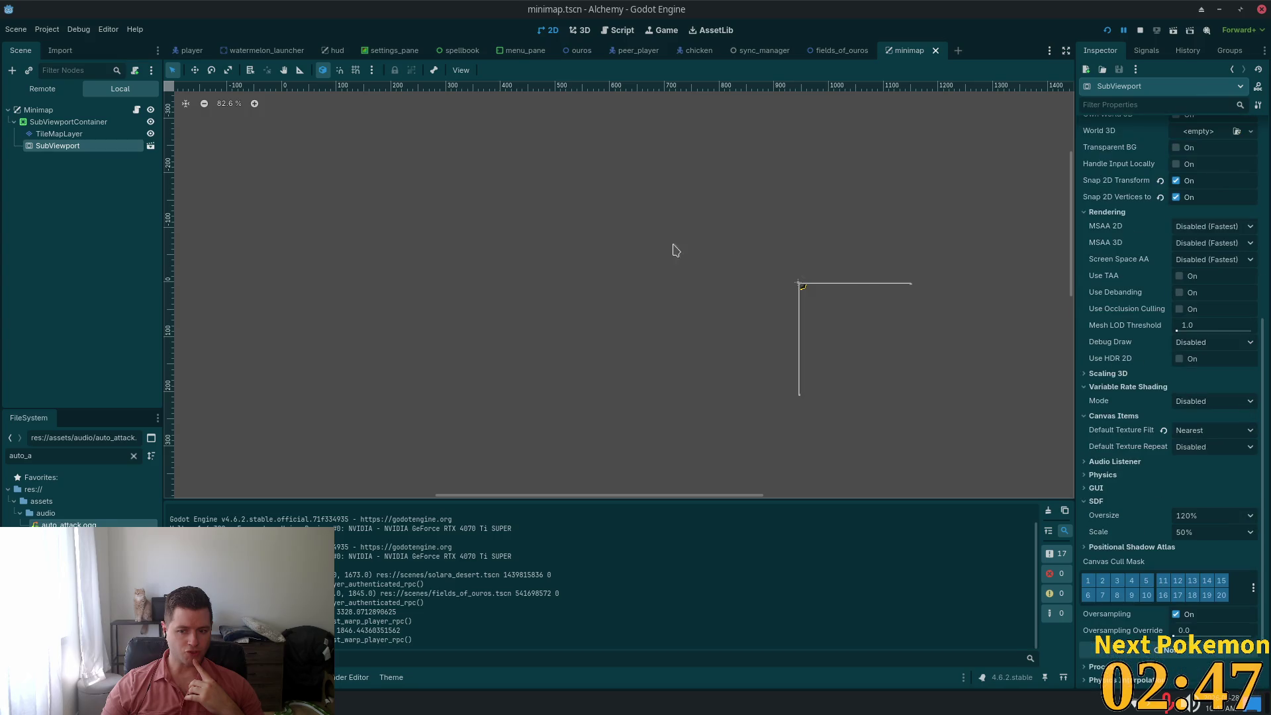
pyautogui.scroll(8, 1167, 347)
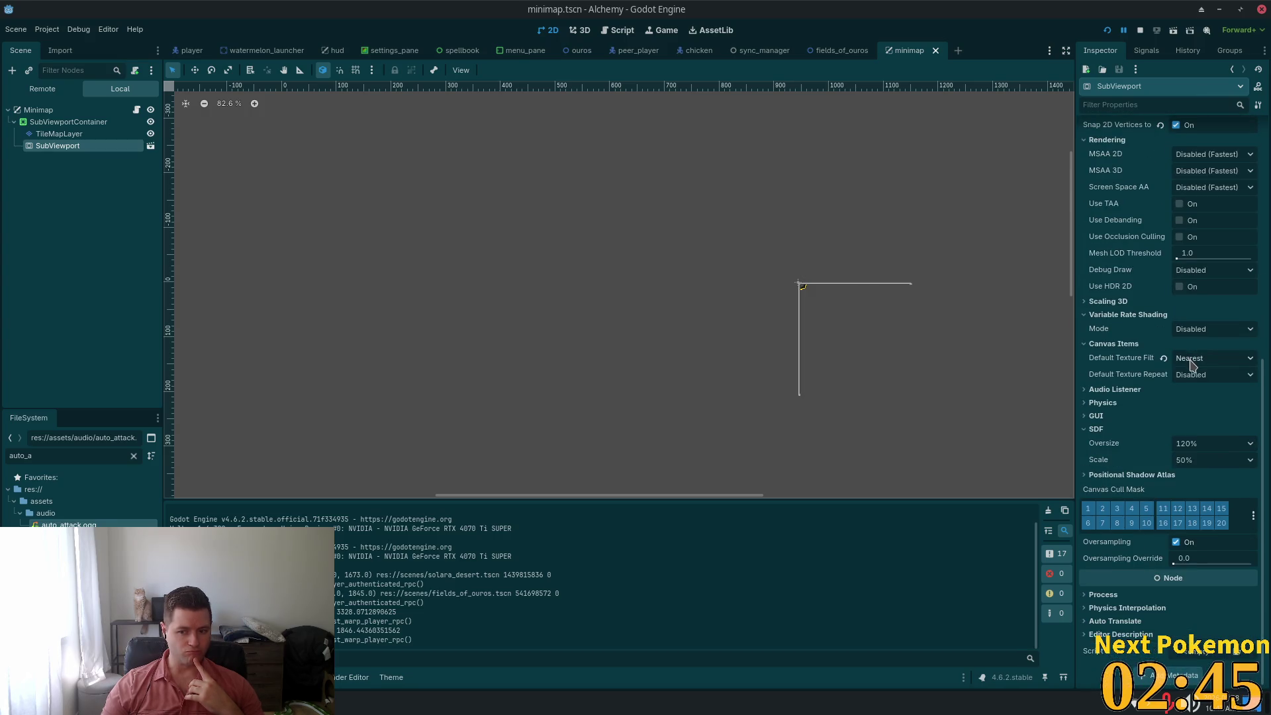
# Inspect the SubViewportContainer's size fields, leaving them unchanged
pyautogui.click(61, 133)
pyautogui.click(56, 122)
pyautogui.click(45, 111)
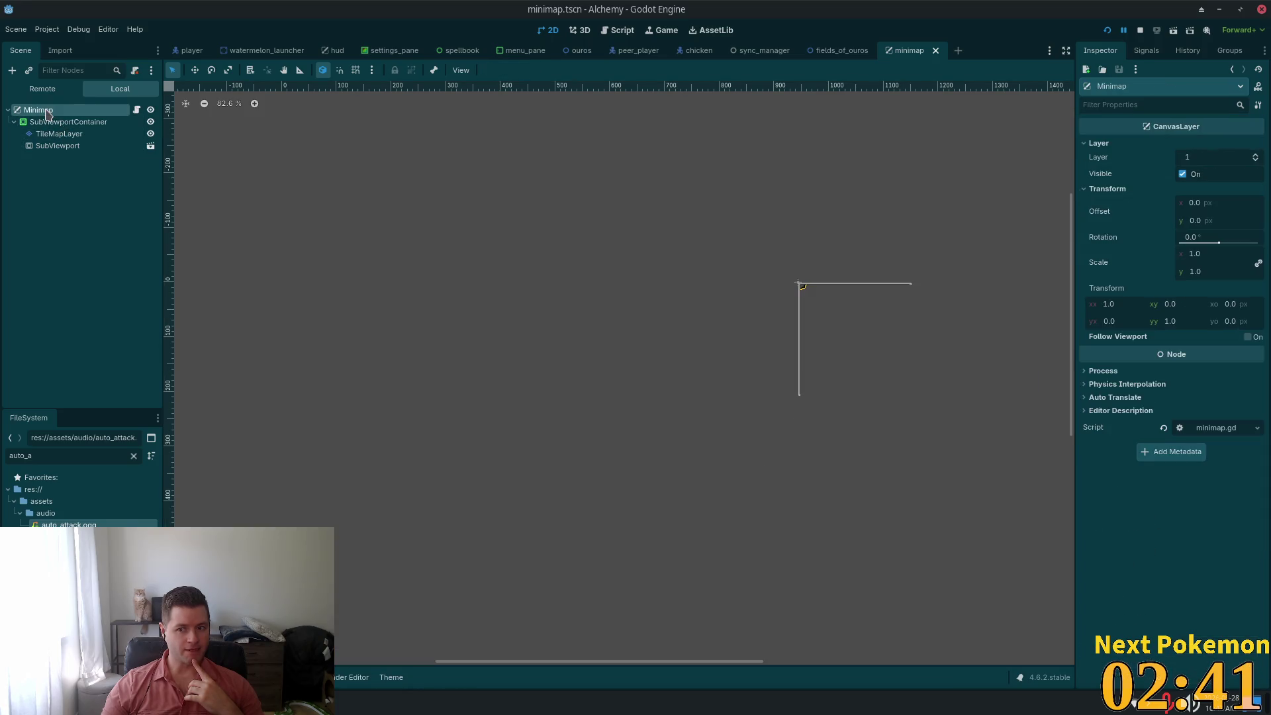
pyautogui.click(51, 124)
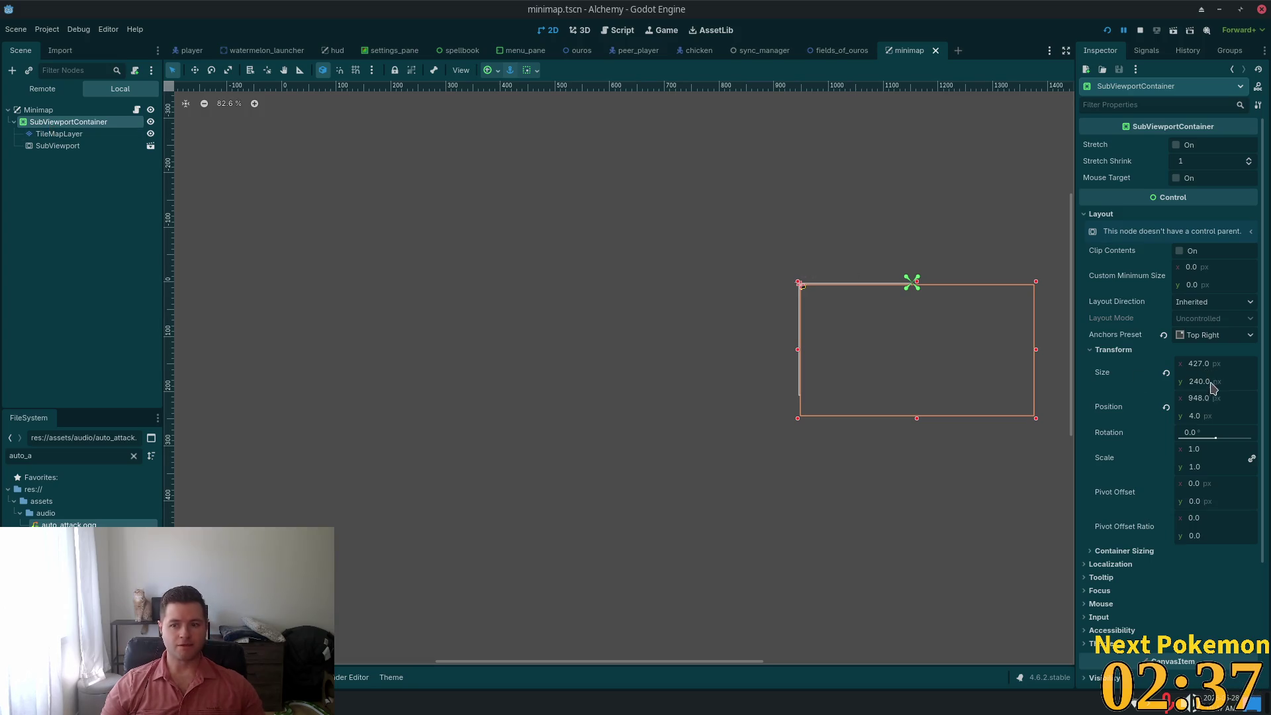
pyautogui.click(1202, 363)
pyautogui.press('Tab')
pyautogui.press('Tab')
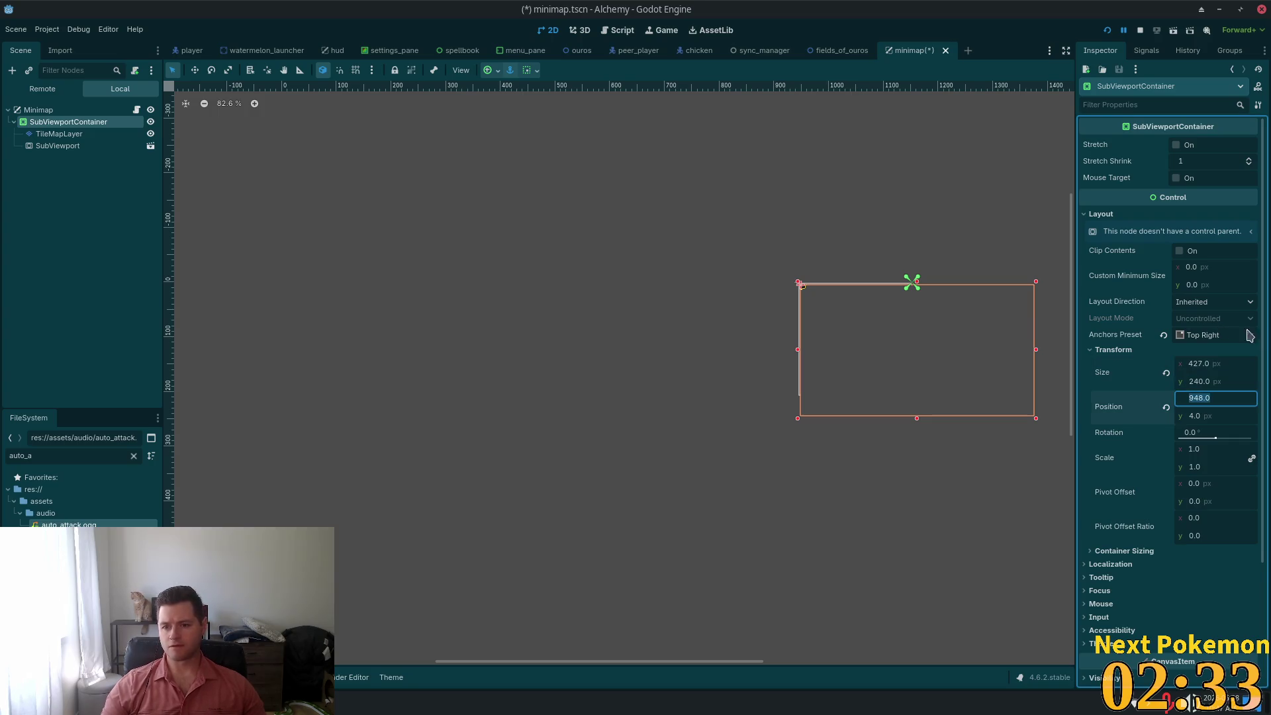
pyautogui.press('Return')
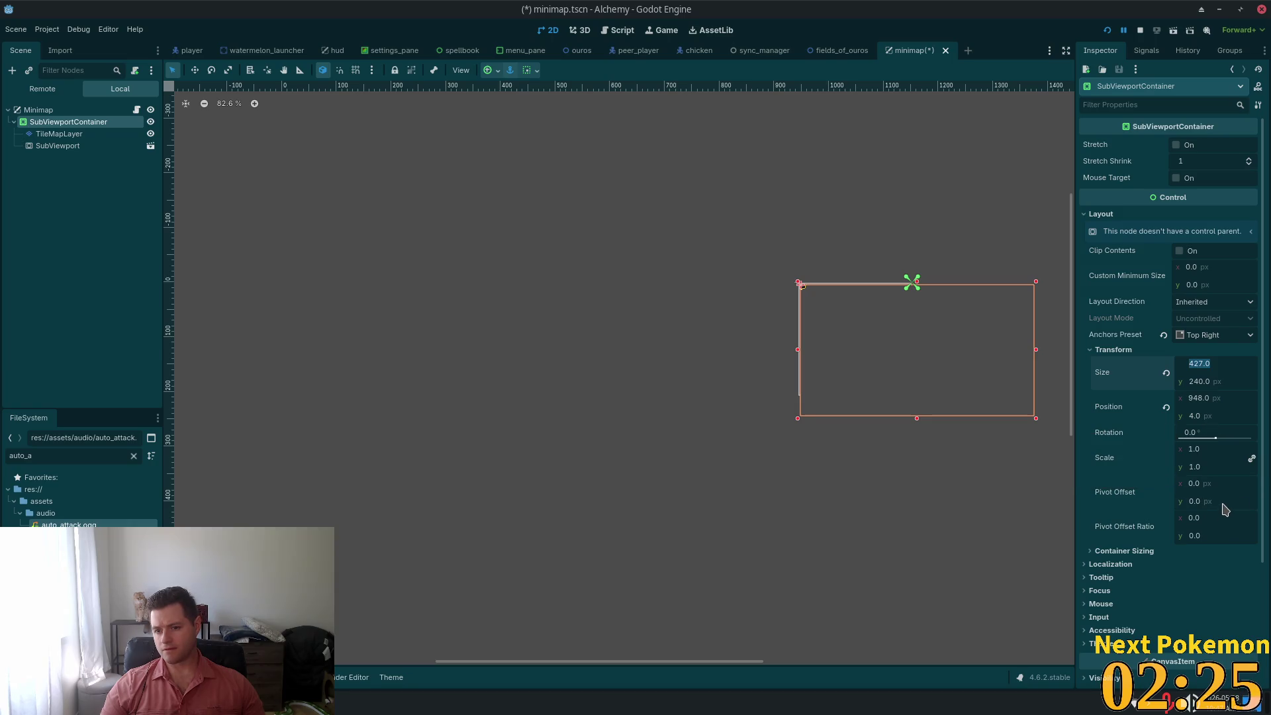
# Set the SubViewport size to 200×200 and save the scene
pyautogui.click(58, 135)
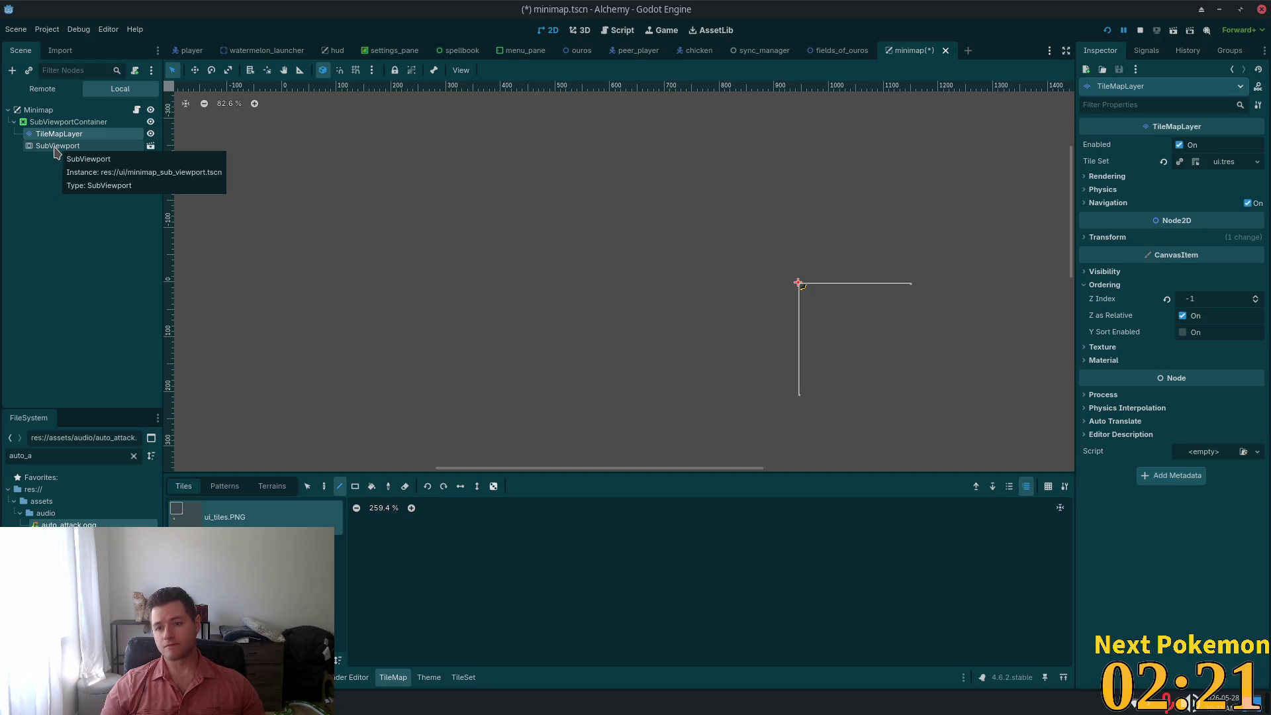
pyautogui.click(56, 148)
pyautogui.click(1198, 277)
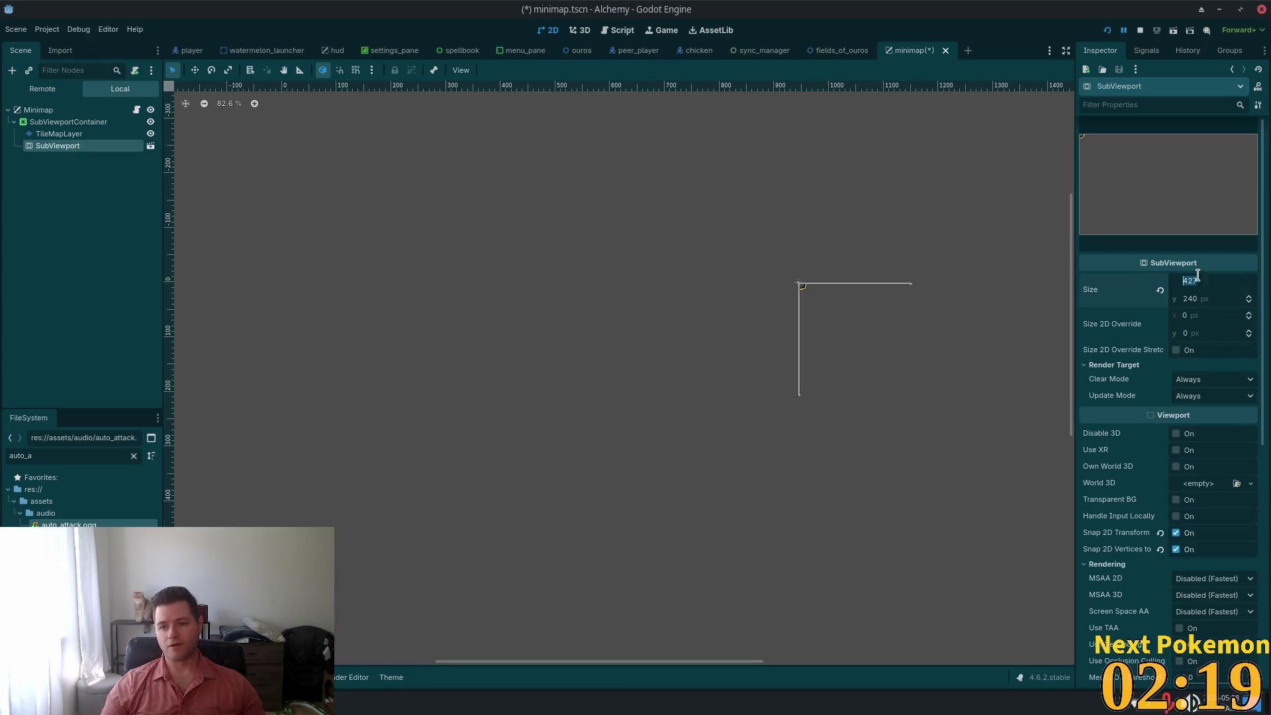
pyautogui.write('200')
pyautogui.press('Tab')
pyautogui.write('200')
pyautogui.press('Tab')
pyautogui.hotkey('ctrl', 's')
# Resize the SubViewportContainer to 200×200, save, and confirm the SubViewport's new size
pyautogui.click(68, 122)
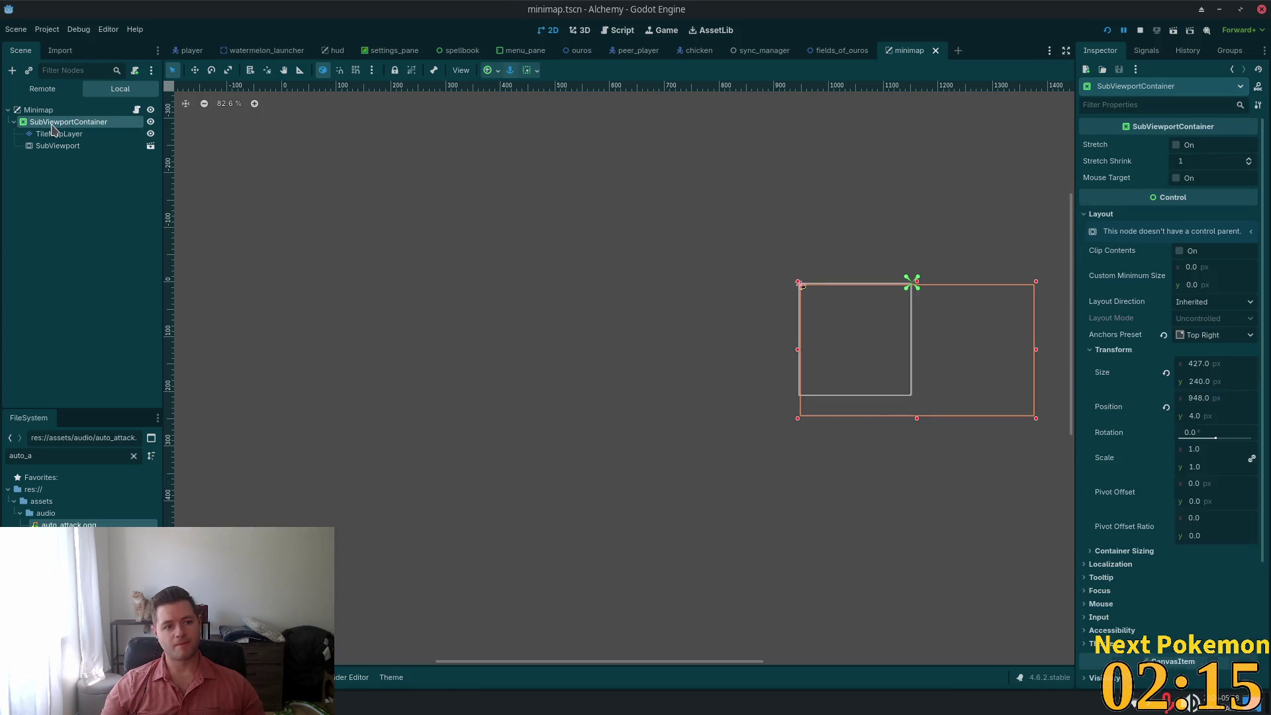
pyautogui.click(1228, 366)
pyautogui.write('200')
pyautogui.press('Tab')
pyautogui.write('200')
pyautogui.press('Tab')
pyautogui.hotkey('ctrl', 's')
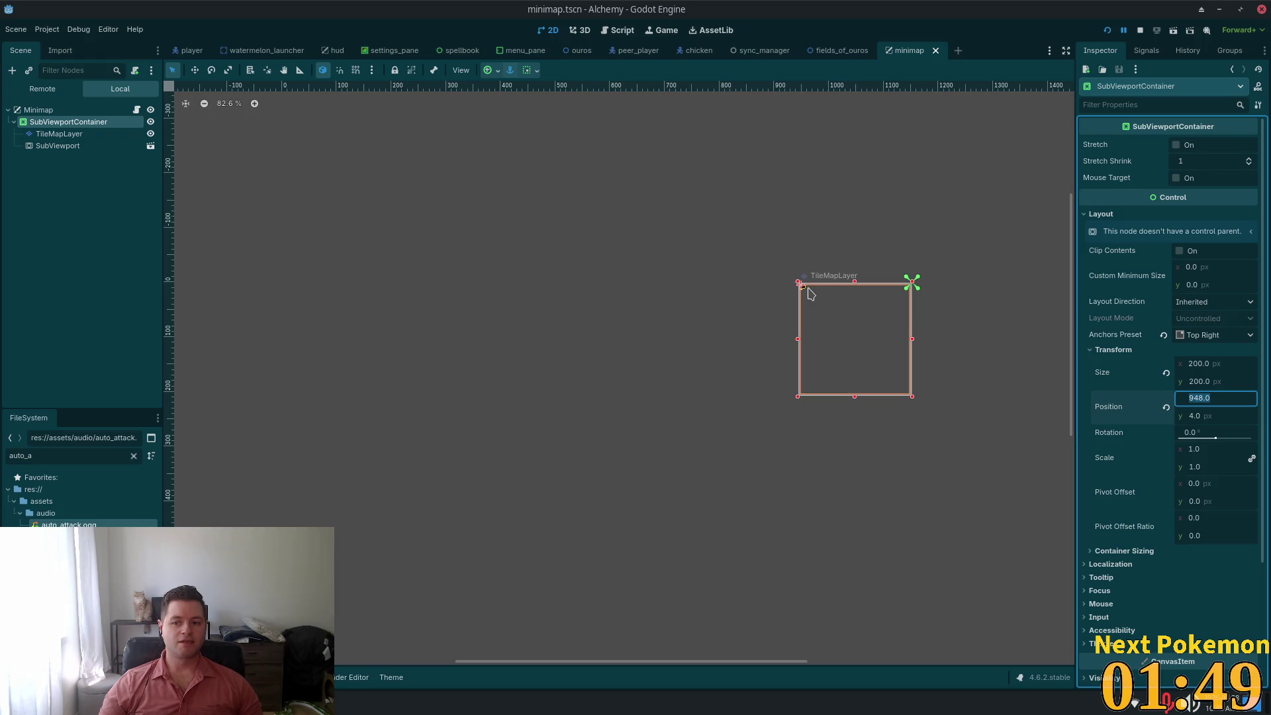
pyautogui.click(66, 146)
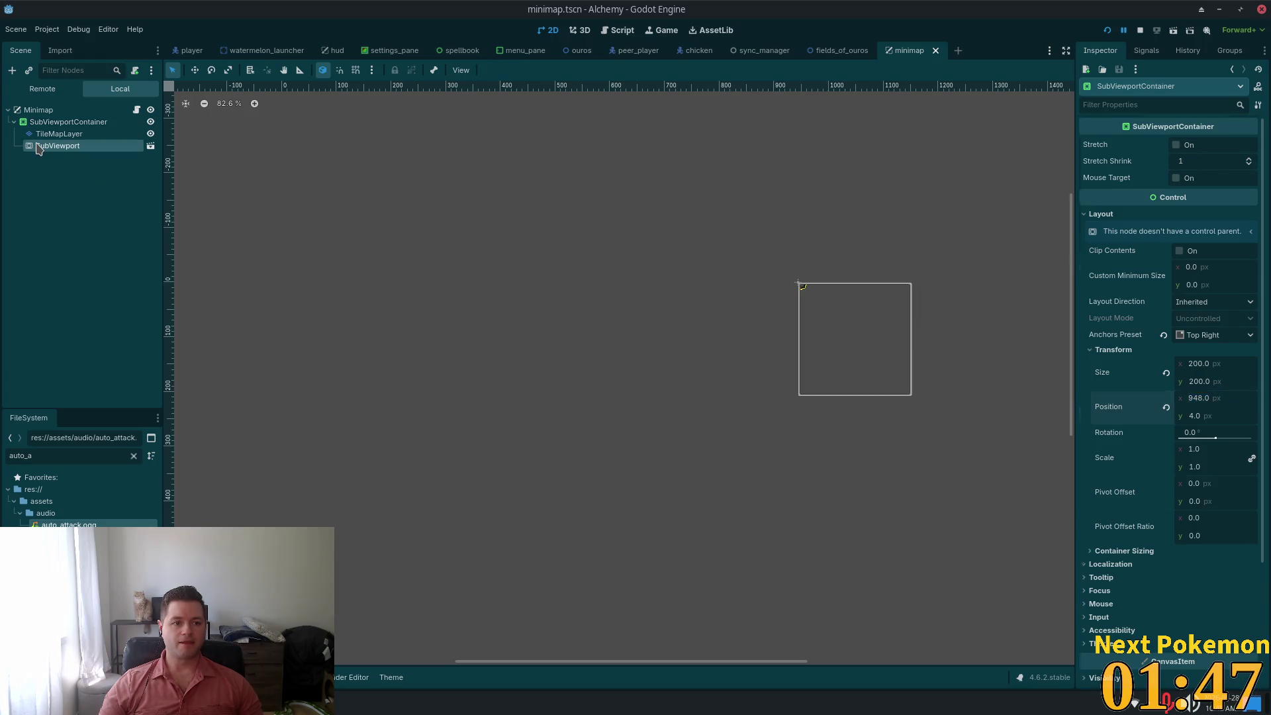
# Open minimap.gd from the Minimap node's script icon
pyautogui.click(137, 110)
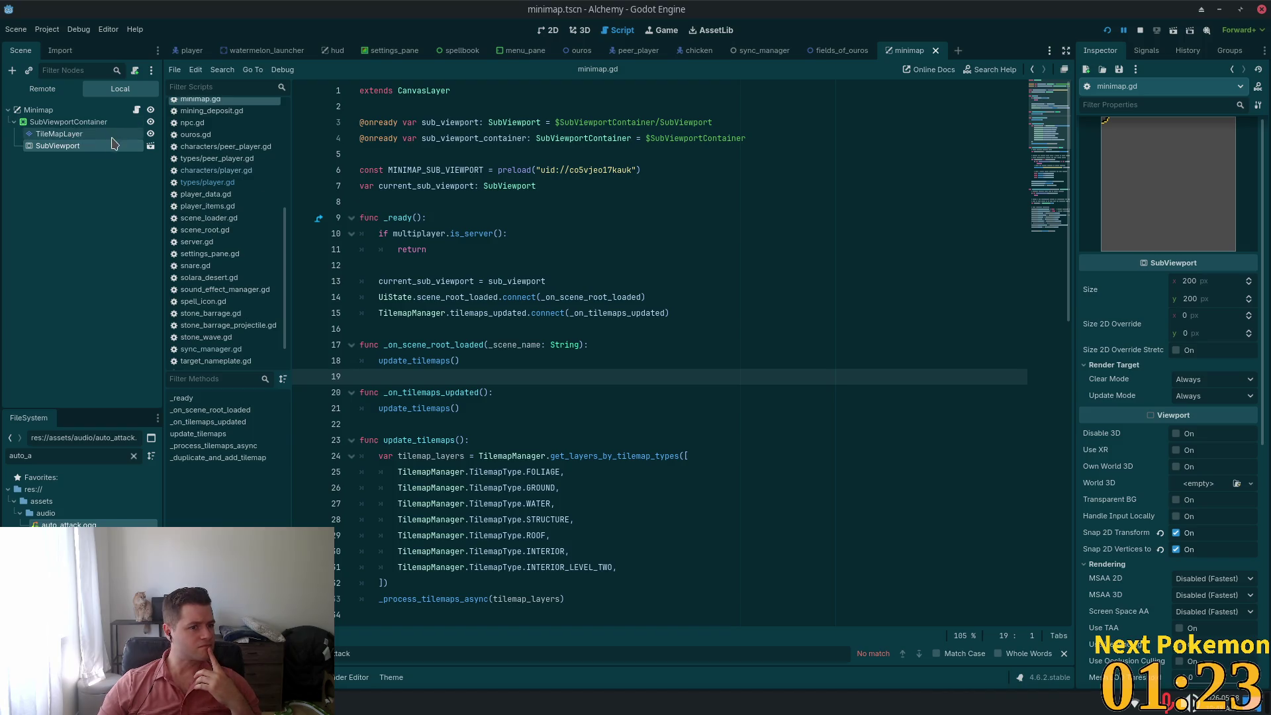
# Open minimap_sub_viewport.tscn and inspect the Camera2D, briefly expanding its Limit settings
pyautogui.click(150, 147)
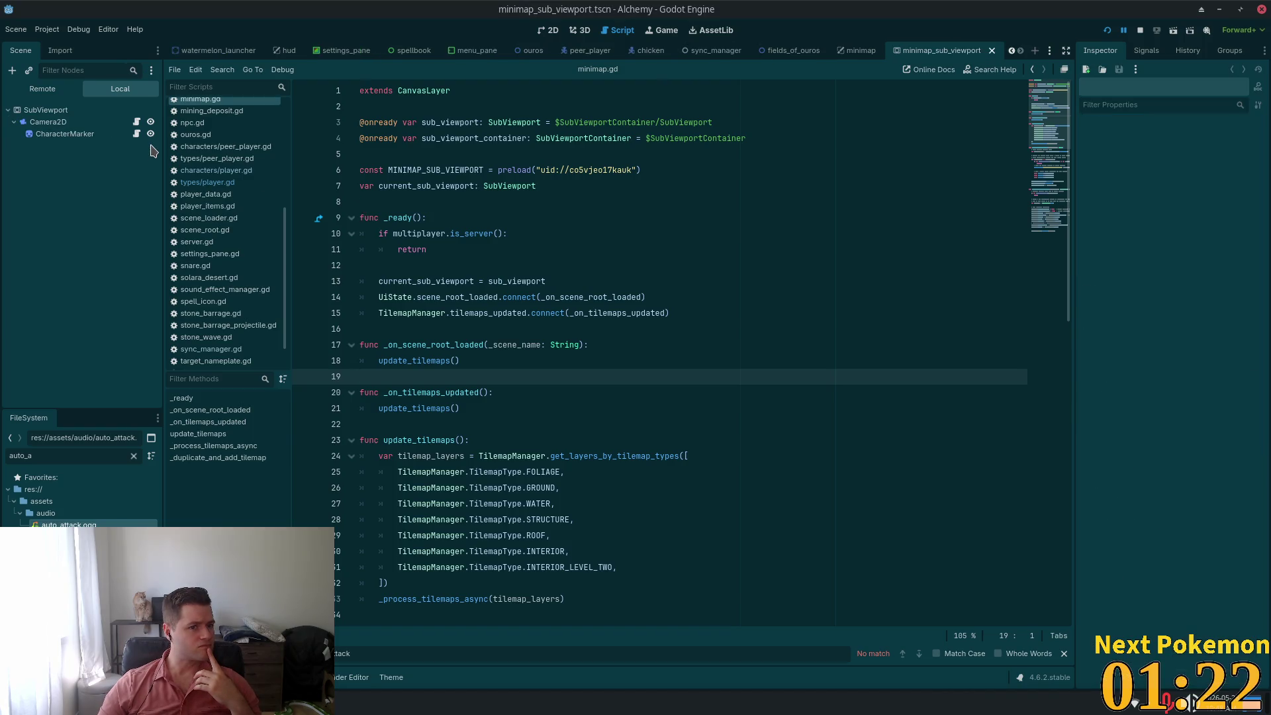
pyautogui.click(96, 122)
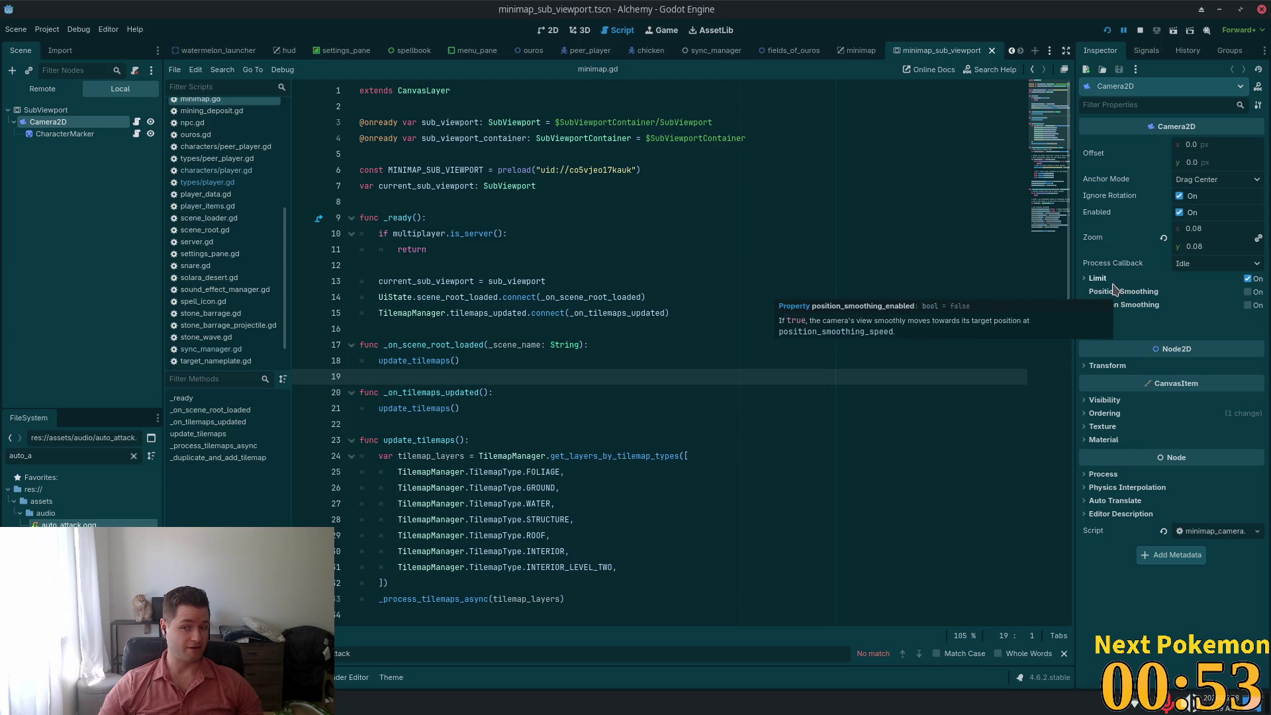
pyautogui.click(1110, 280)
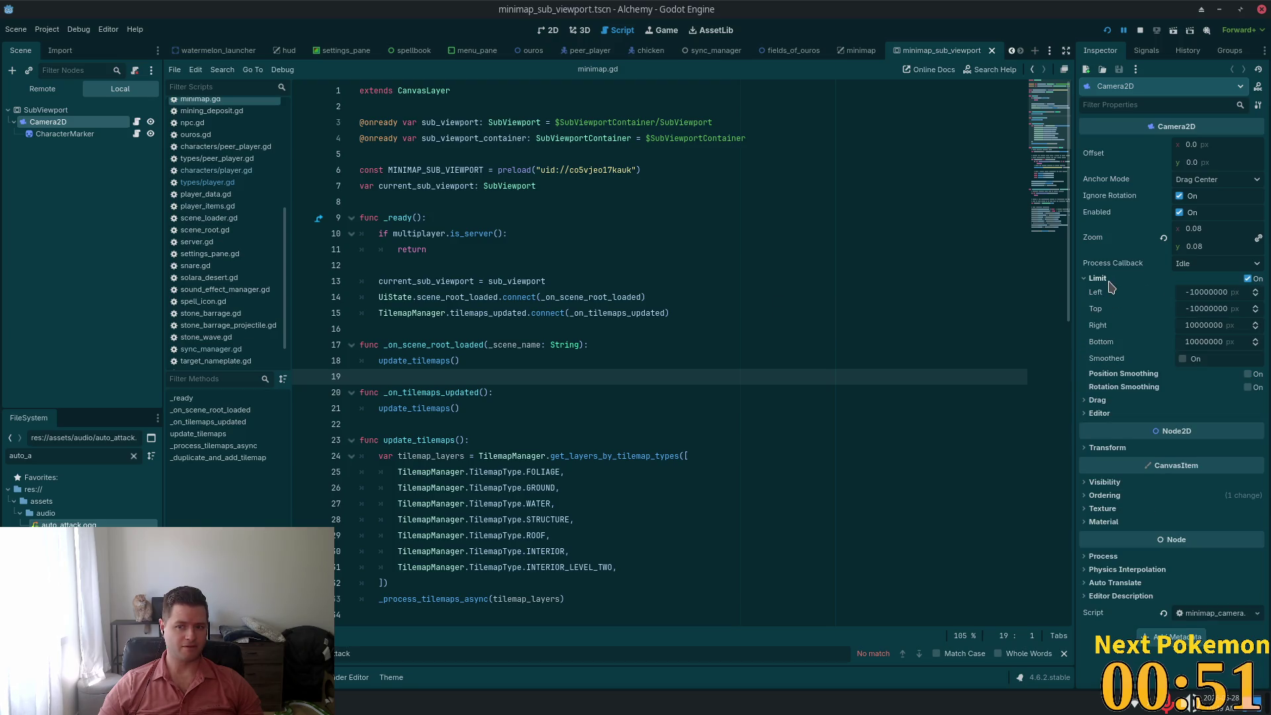
pyautogui.click(1111, 285)
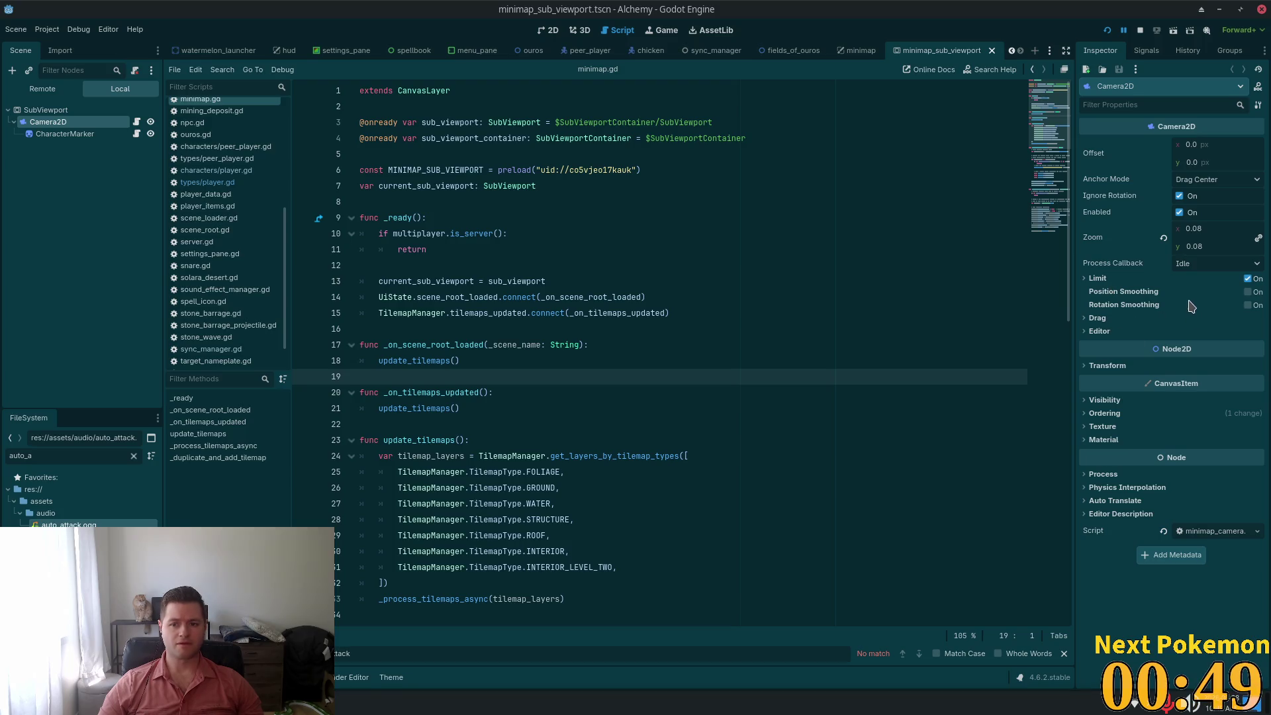
# Enable Camera2D Position Smoothing with a speed of 2.0 px/s
pyautogui.click(1249, 292)
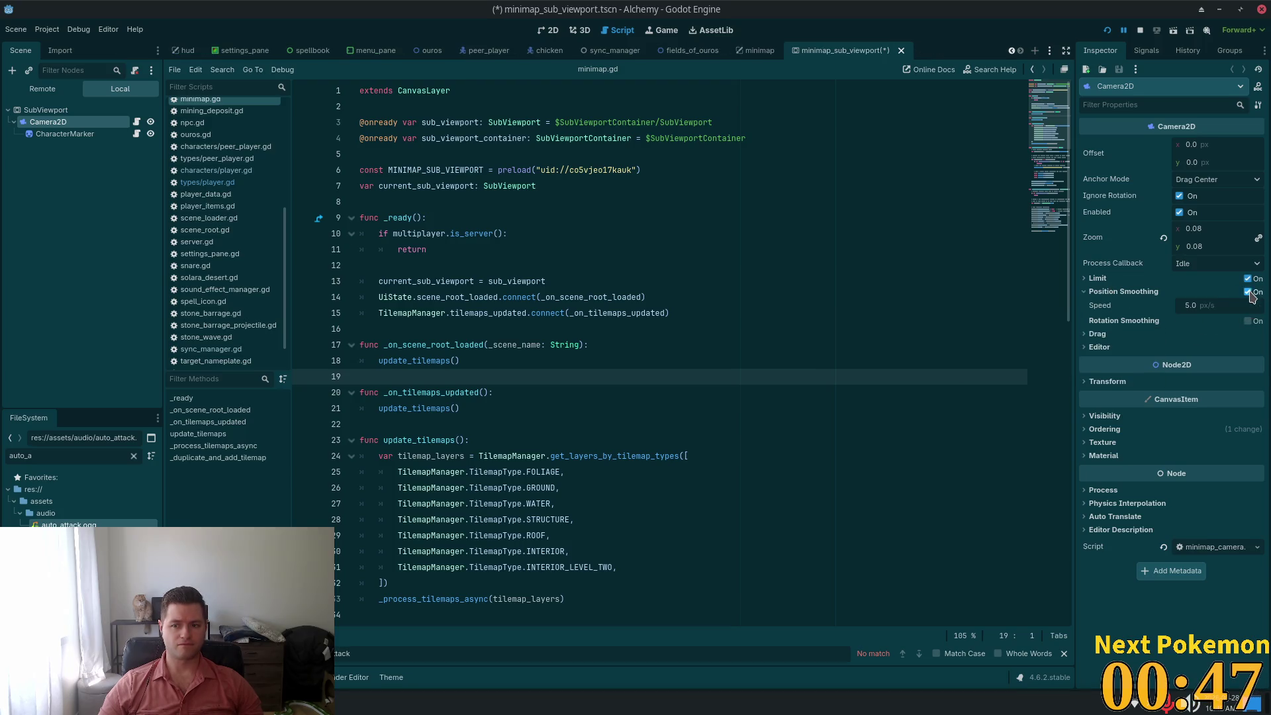
pyautogui.click(1214, 307)
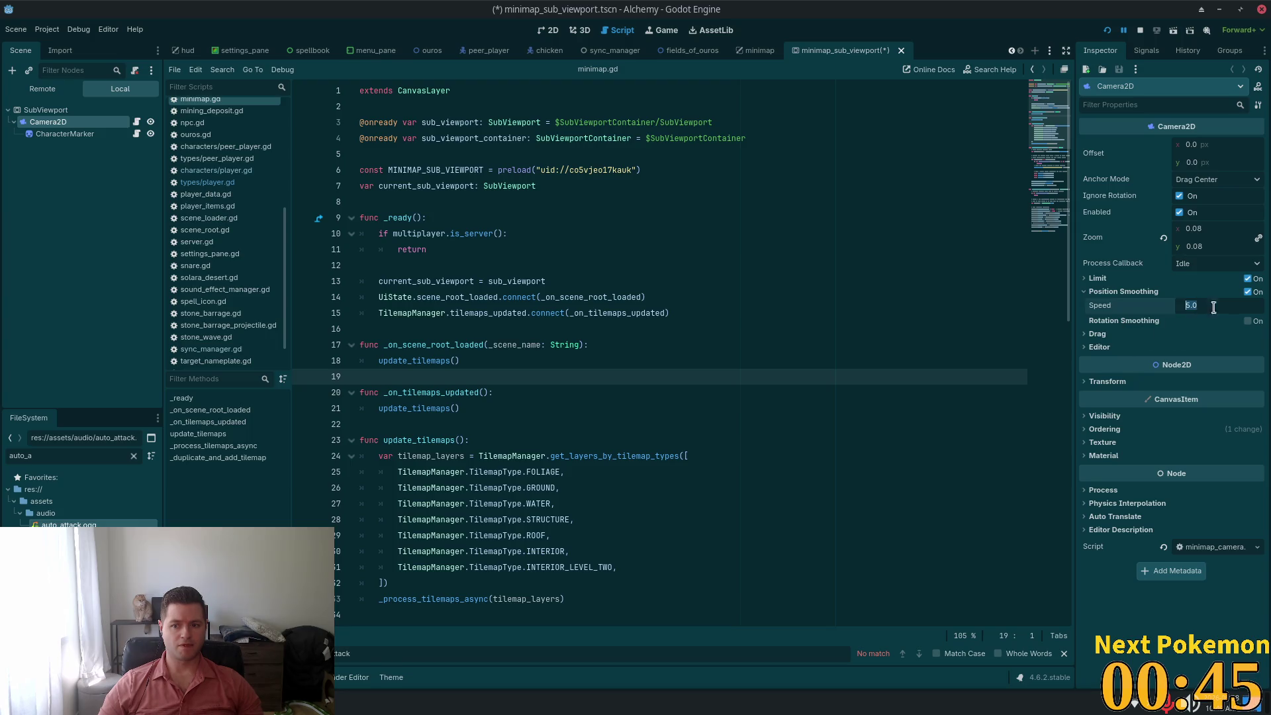
pyautogui.write('2')
pyautogui.press('Return')
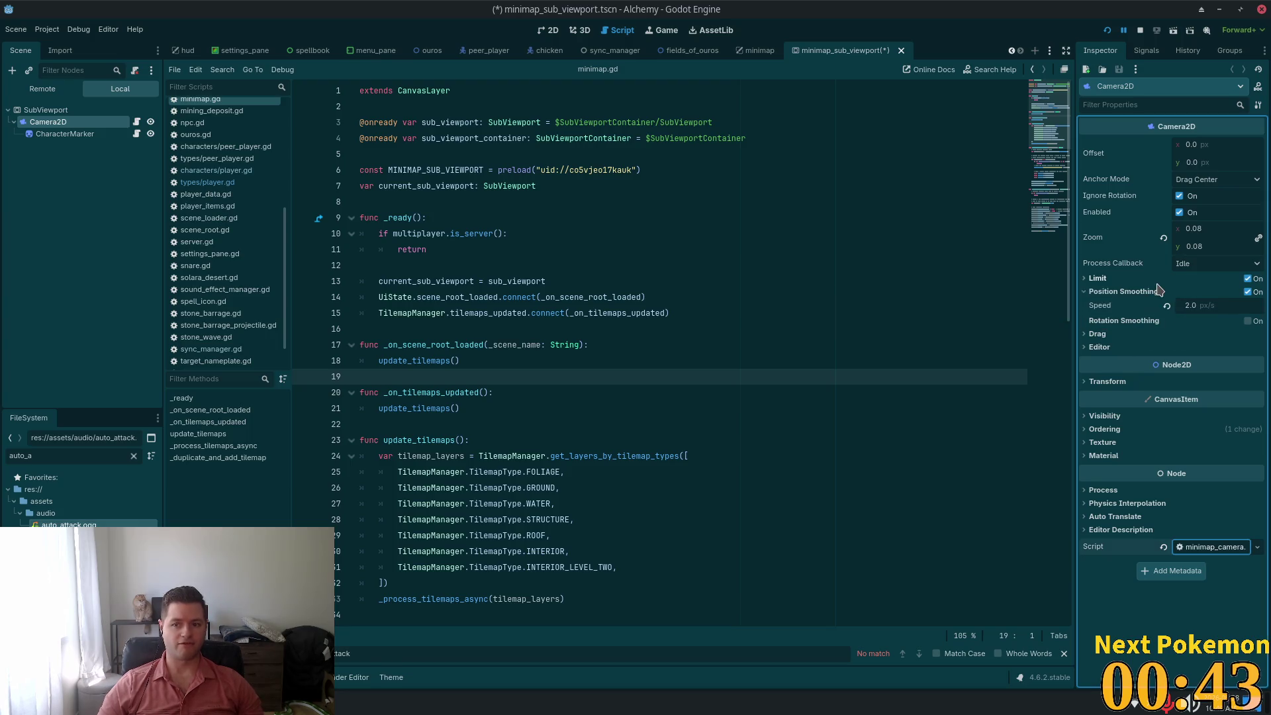
# Save and run the game, walking the player around the pier to test 2.0 smoothing
pyautogui.hotkey('ctrl', 's')
pyautogui.click(1107, 30)
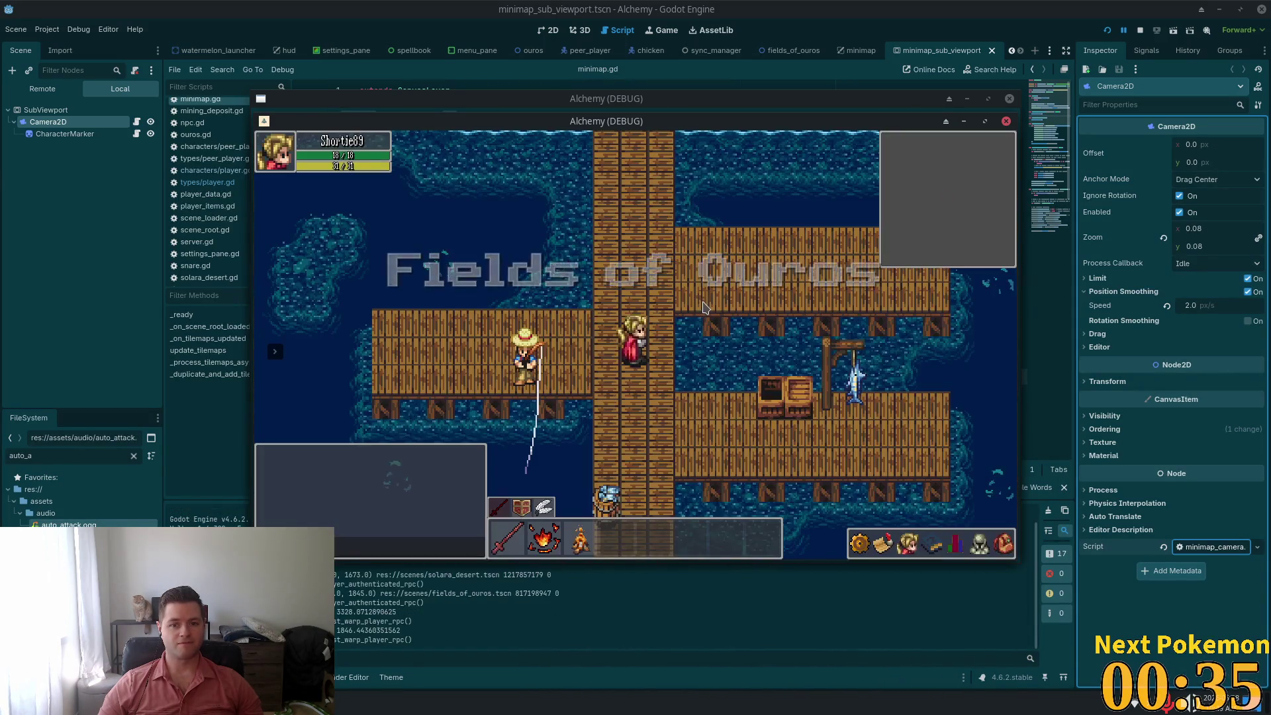
pyautogui.press('Up')
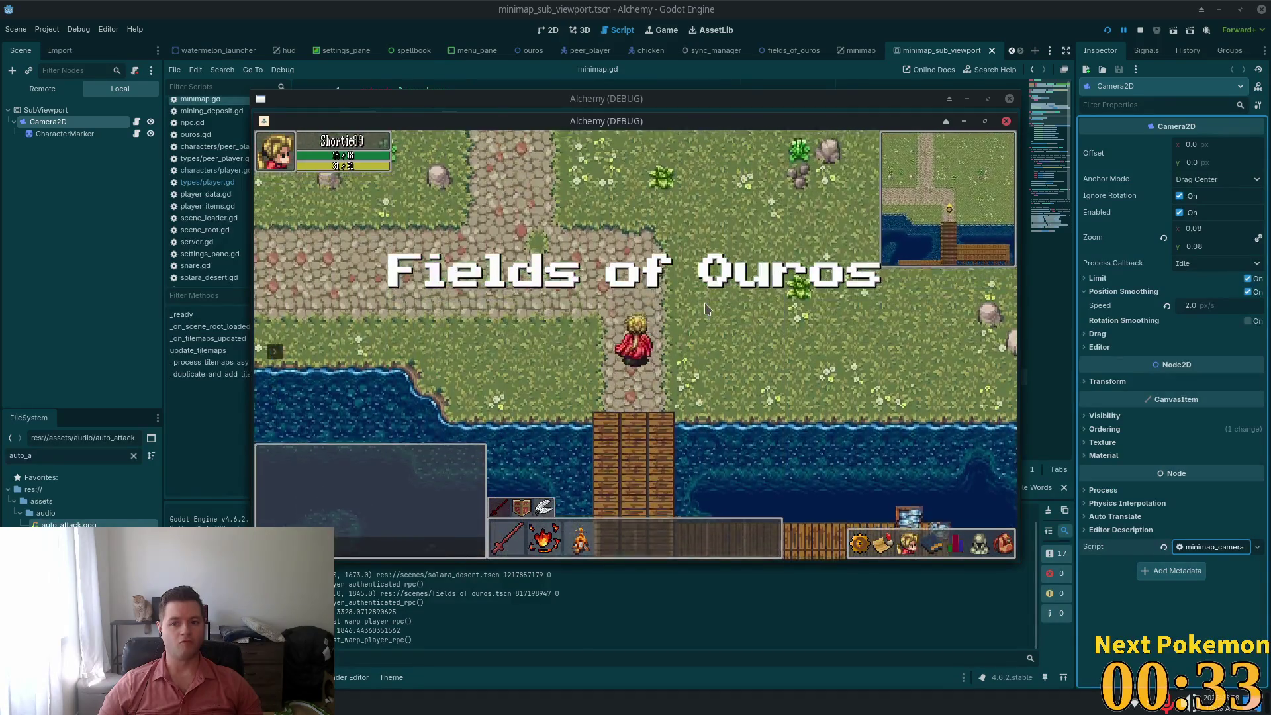
pyautogui.press('Down')
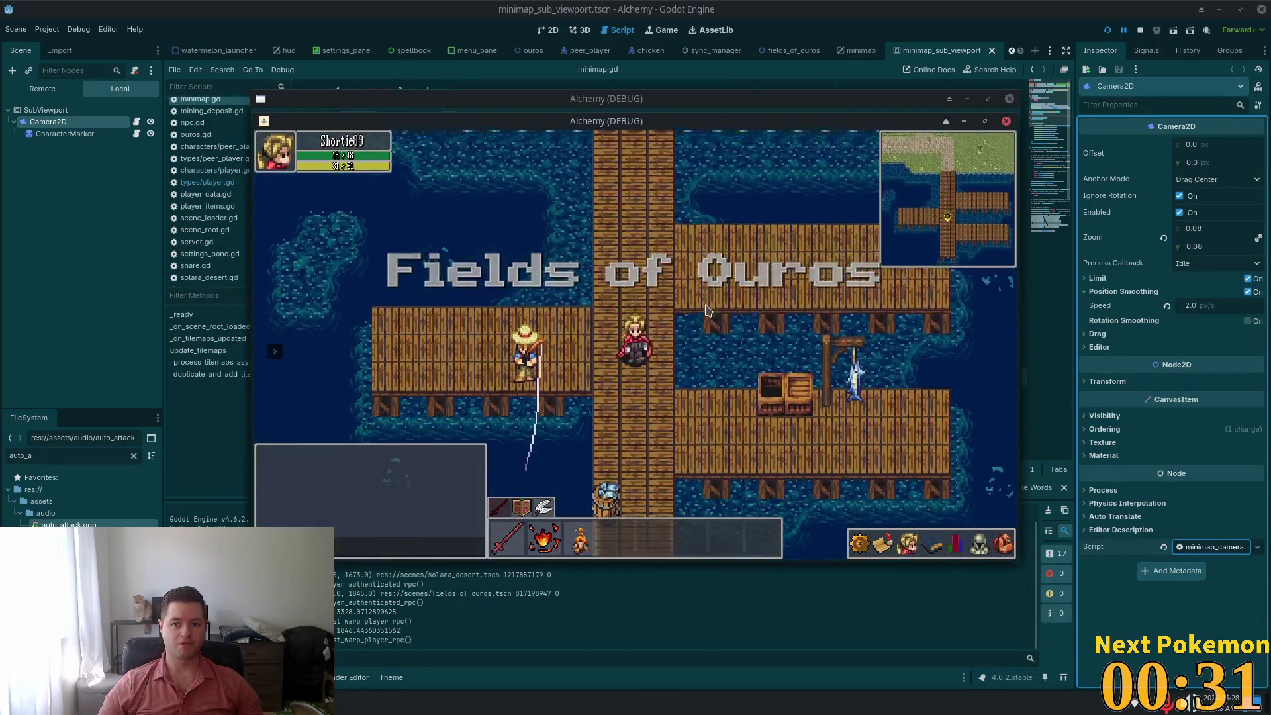
pyautogui.press('Up')
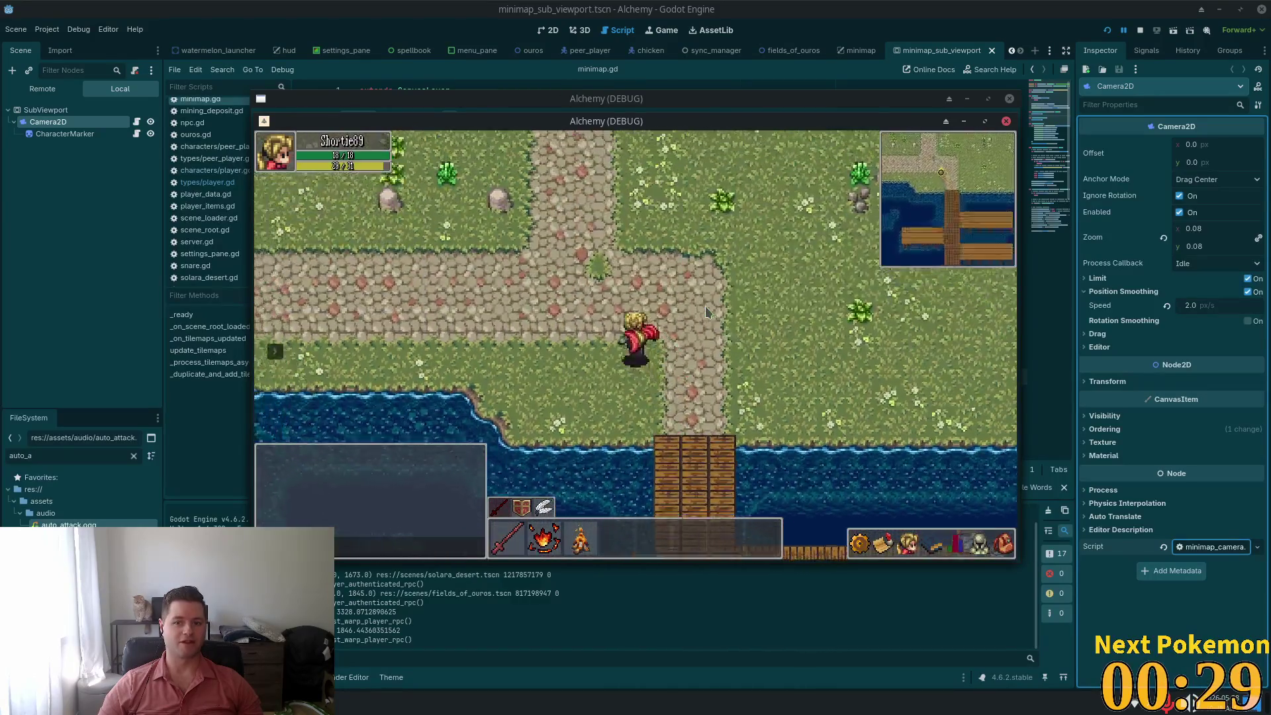
pyautogui.press('Up')
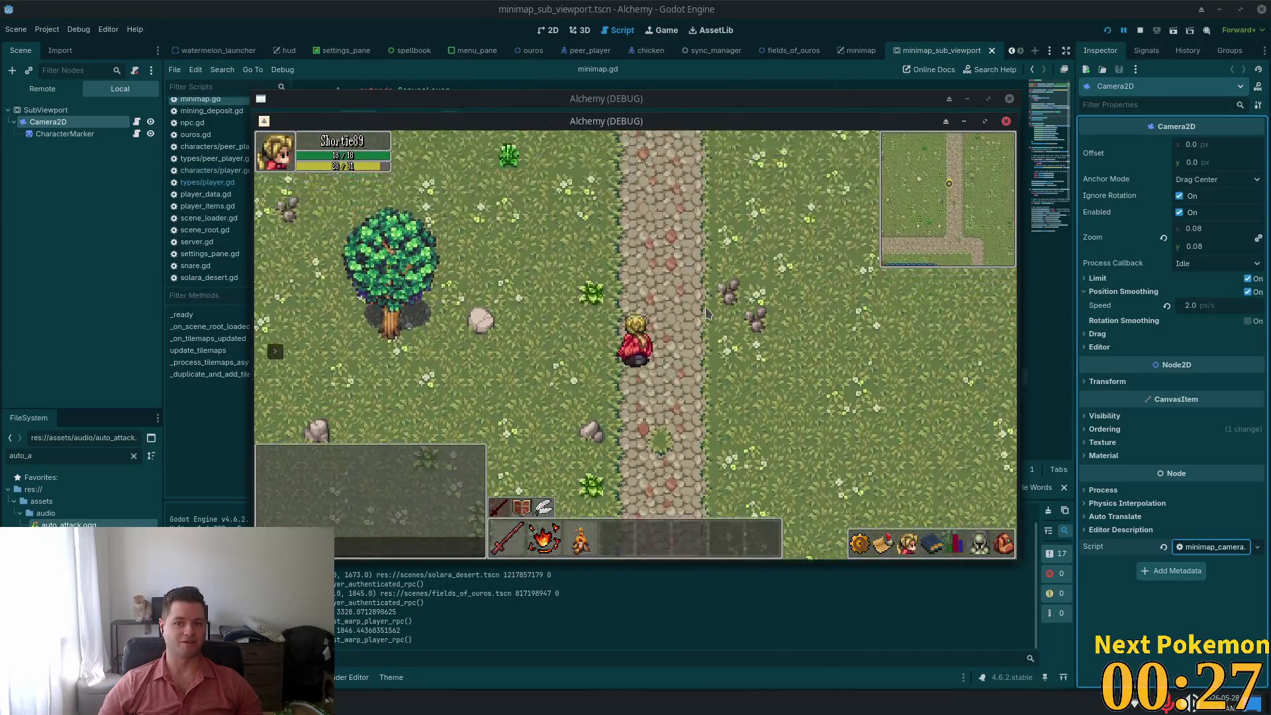
pyautogui.press('Down')
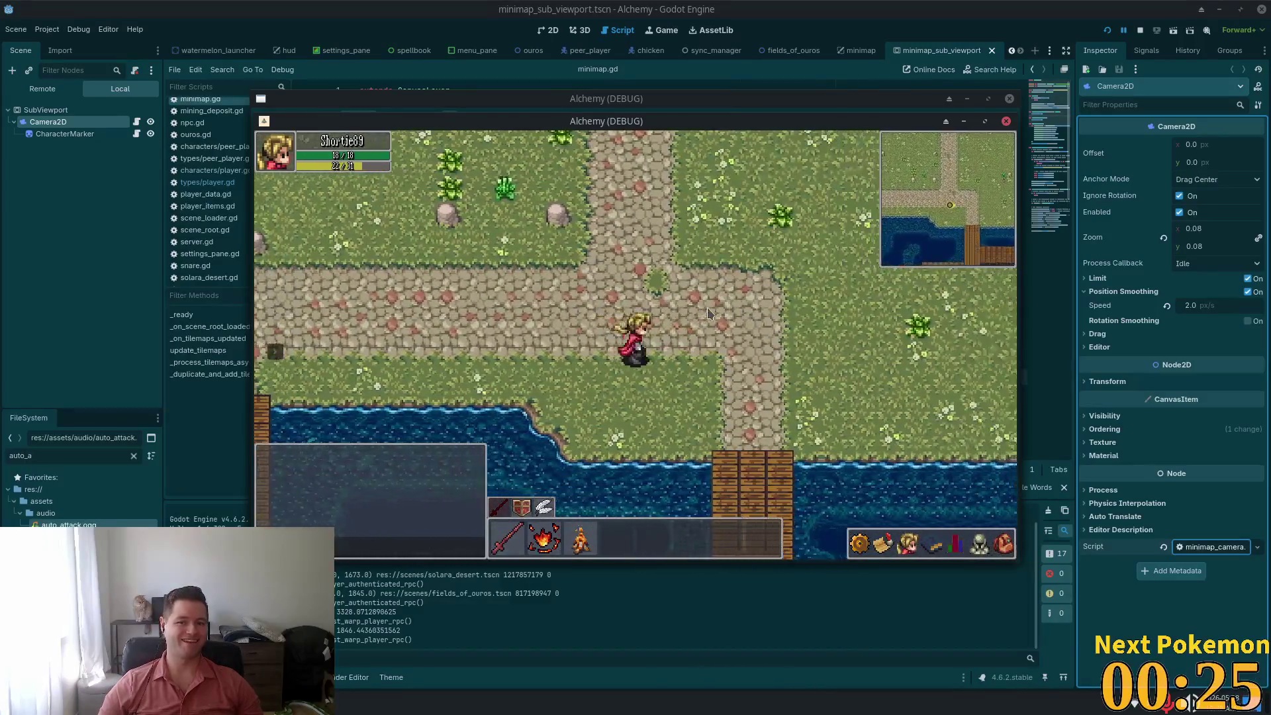
pyautogui.press('Down')
pyautogui.press('Left')
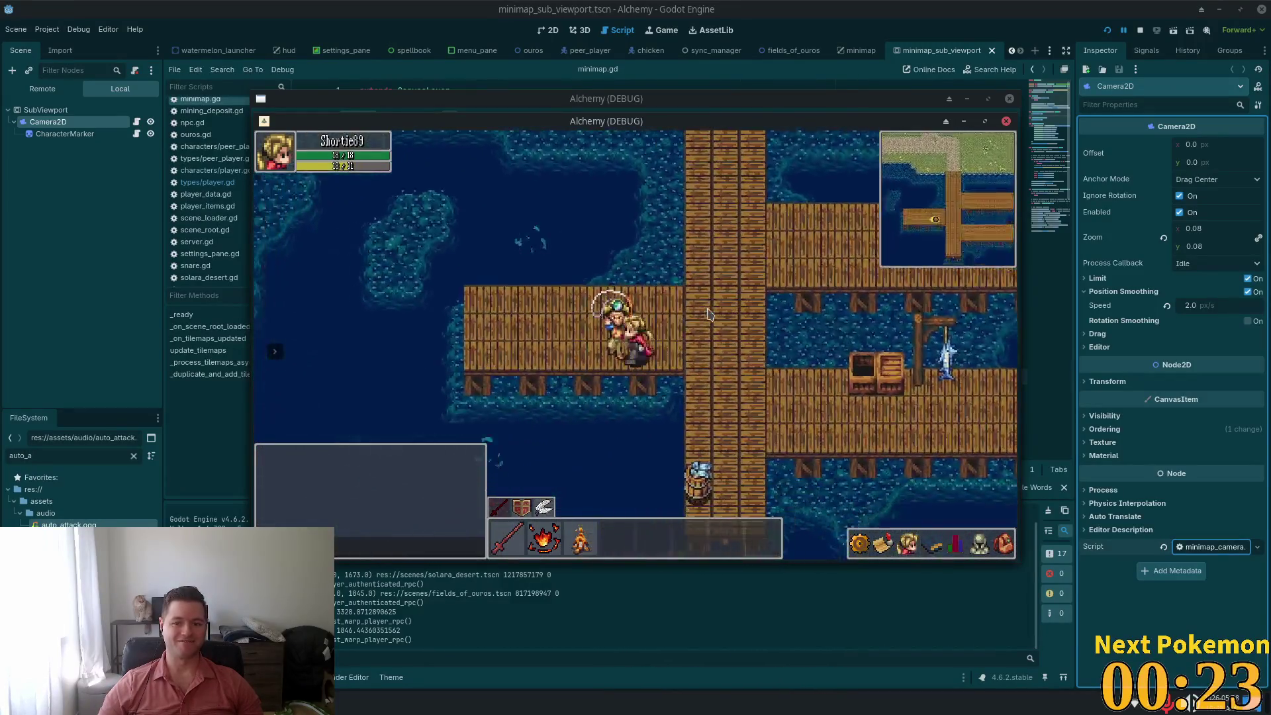
pyautogui.press('Right')
# Change the smoothing speed to 1.0 and test it in the running game
pyautogui.click(1192, 307)
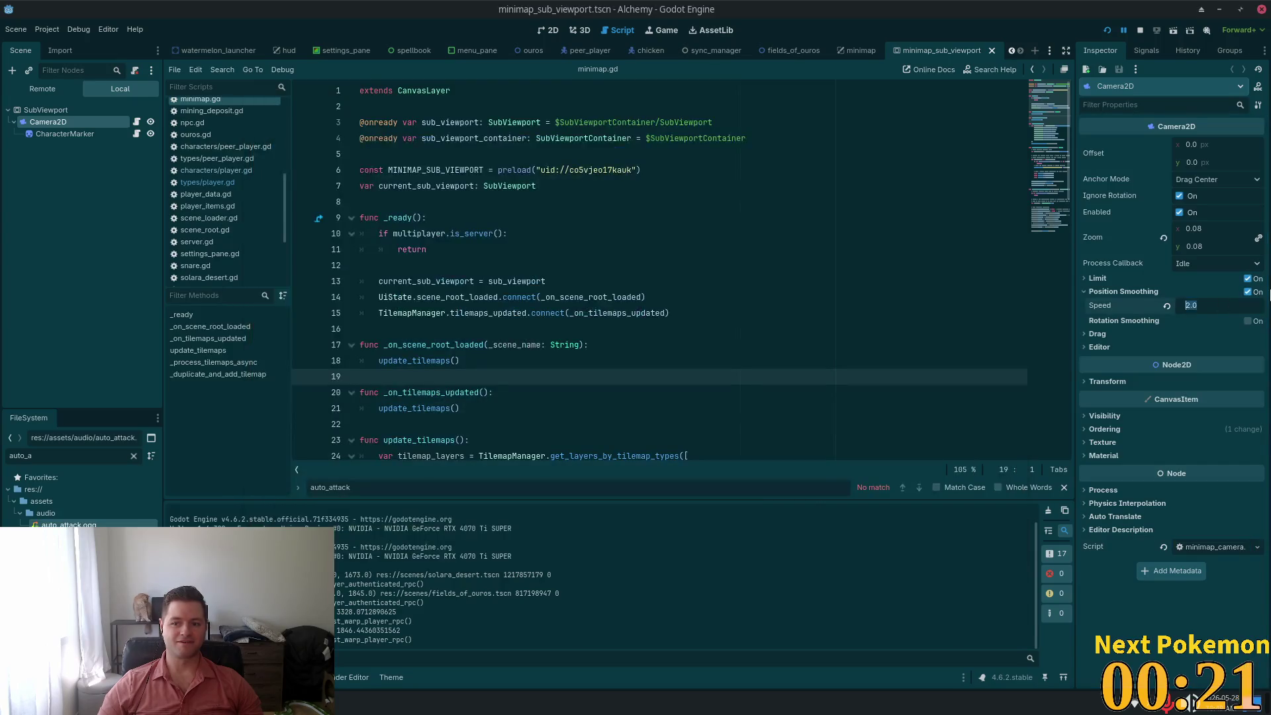
pyautogui.press('Return')
pyautogui.hotkey('alt', 'Tab')
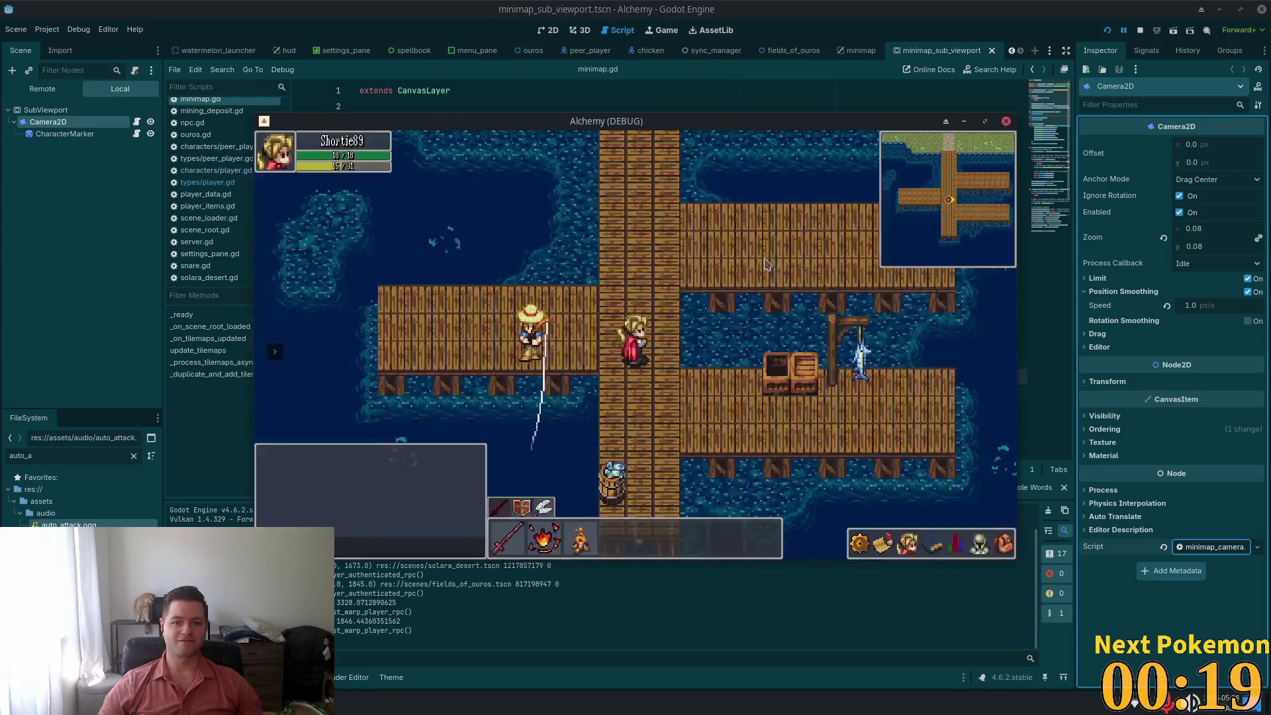
pyautogui.press('Up')
pyautogui.press('Down')
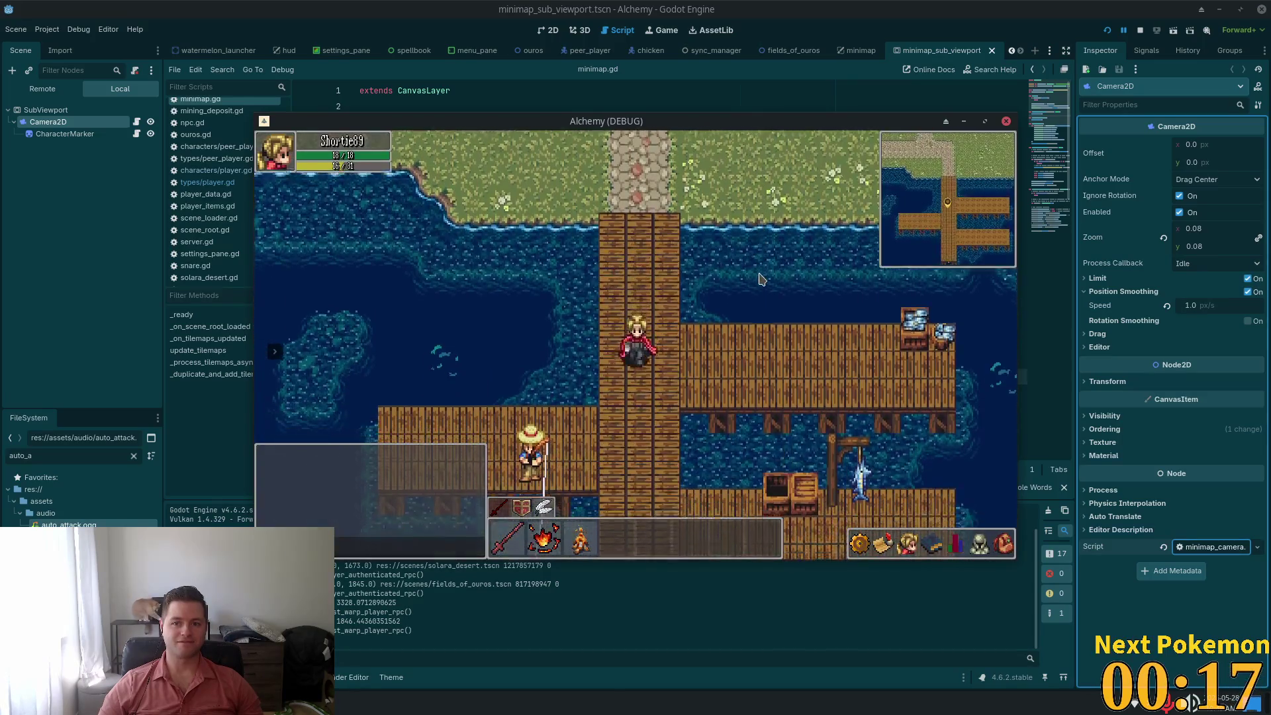
# Set the smoothing speed to 5.0, save, and test it in the game
pyautogui.click(1192, 305)
pyautogui.write('5')
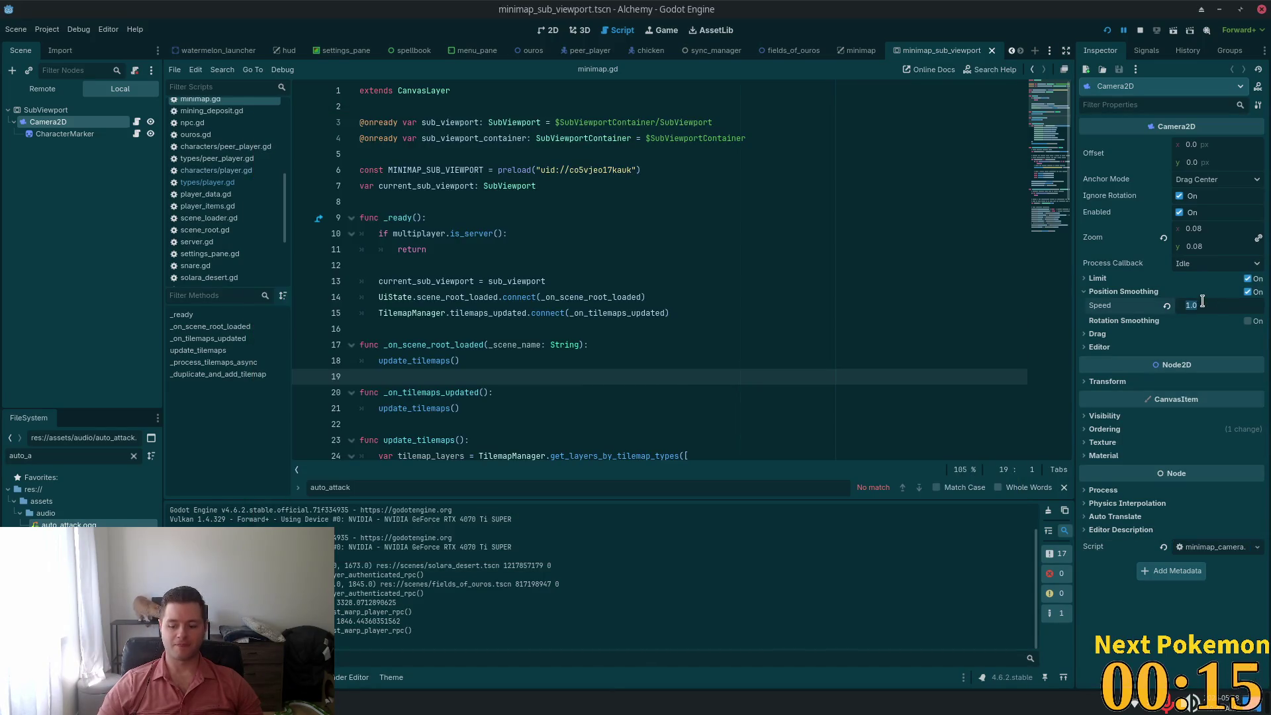
pyautogui.press('Return')
pyautogui.hotkey('ctrl', 's')
pyautogui.hotkey('alt', 'Tab')
pyautogui.press('Up')
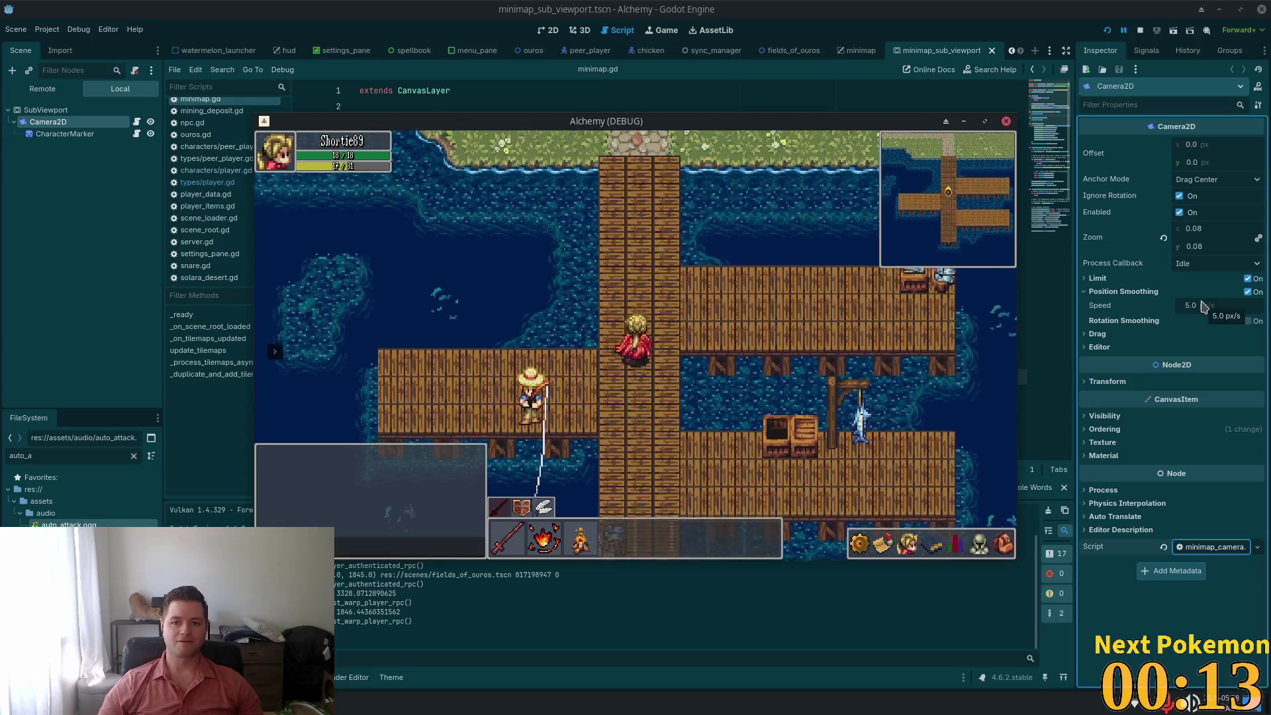
pyautogui.press('Down')
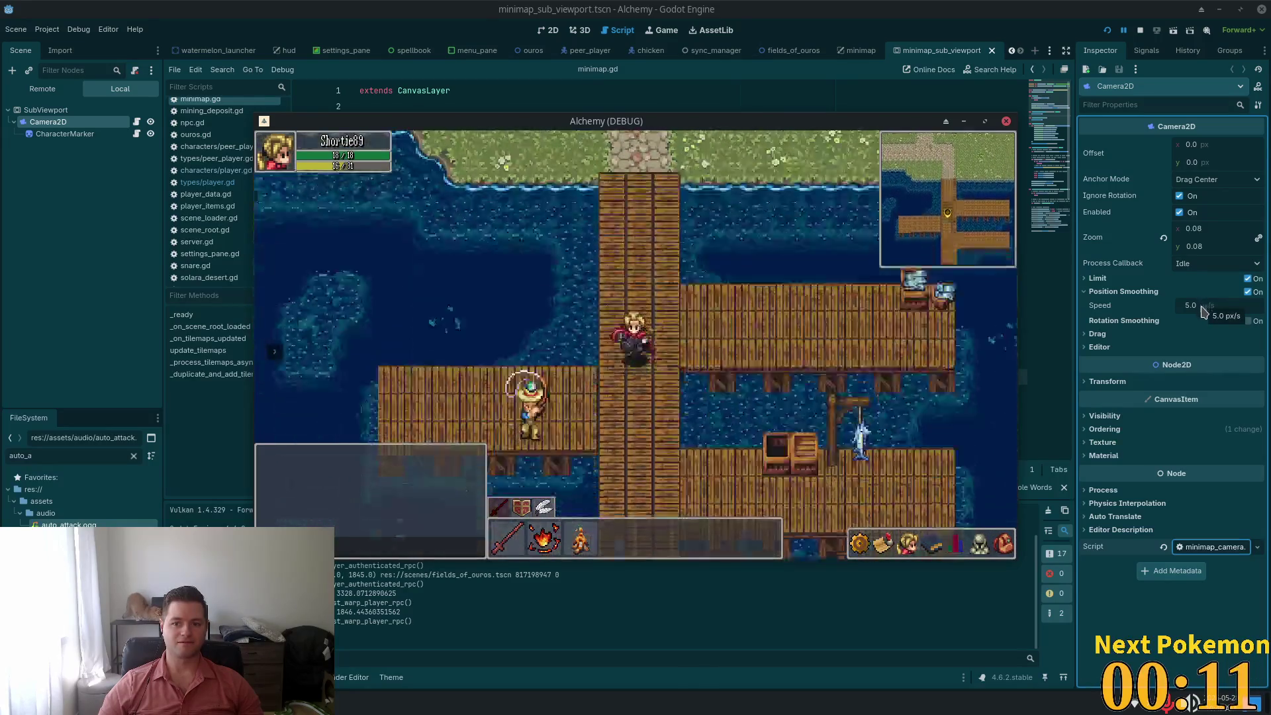
pyautogui.press('Right')
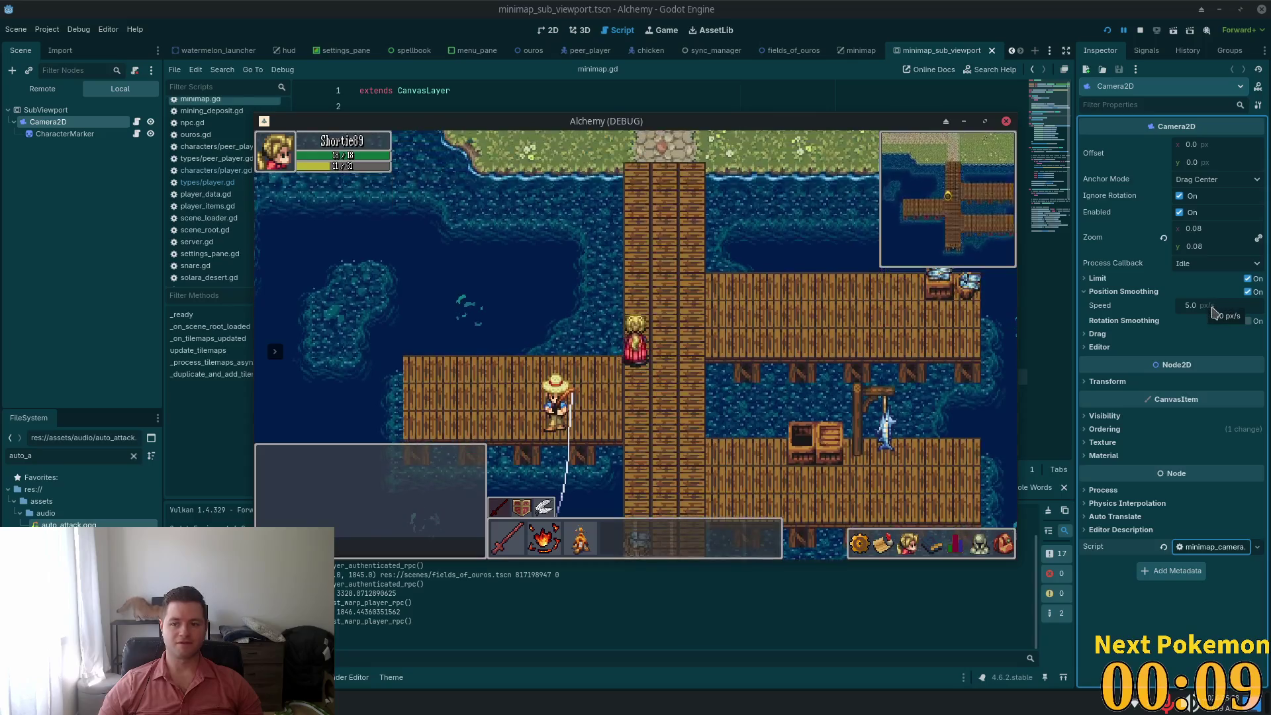
# Set the smoothing speed to 20.0 and test it in the game
pyautogui.click(1215, 307)
pyautogui.write('20')
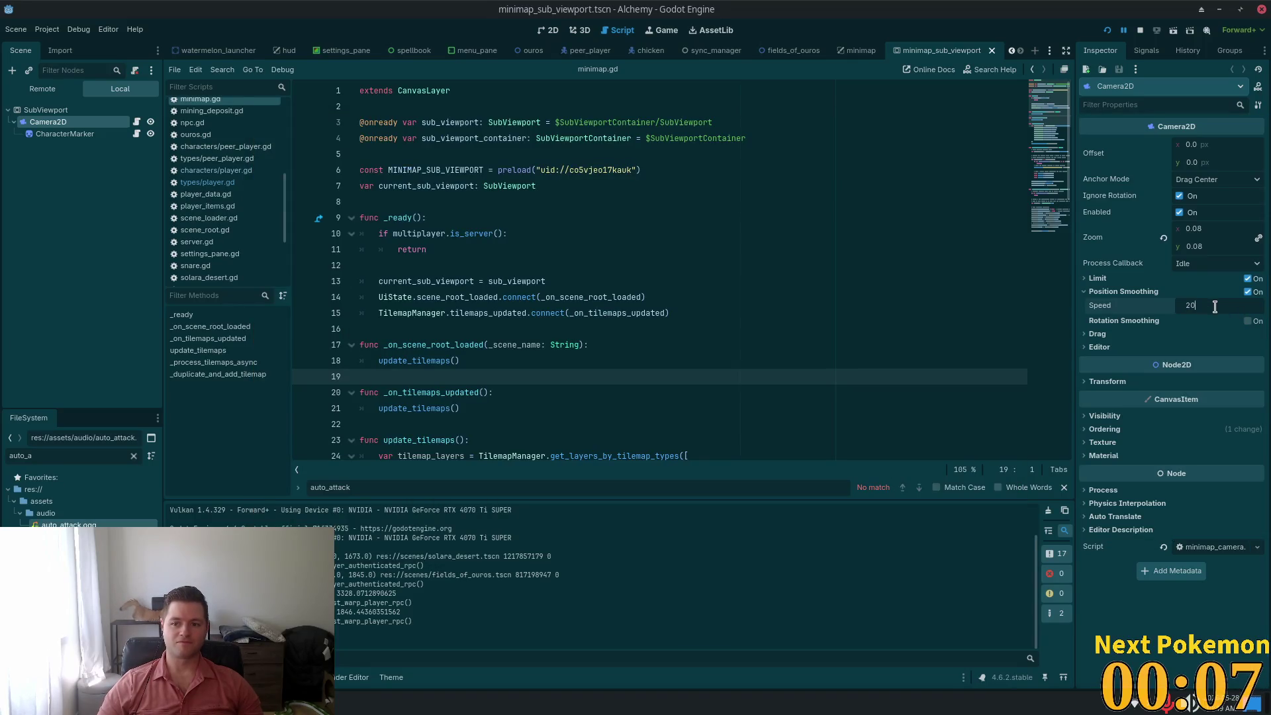
pyautogui.press('Return')
pyautogui.hotkey('alt', 'Tab')
pyautogui.press('Down')
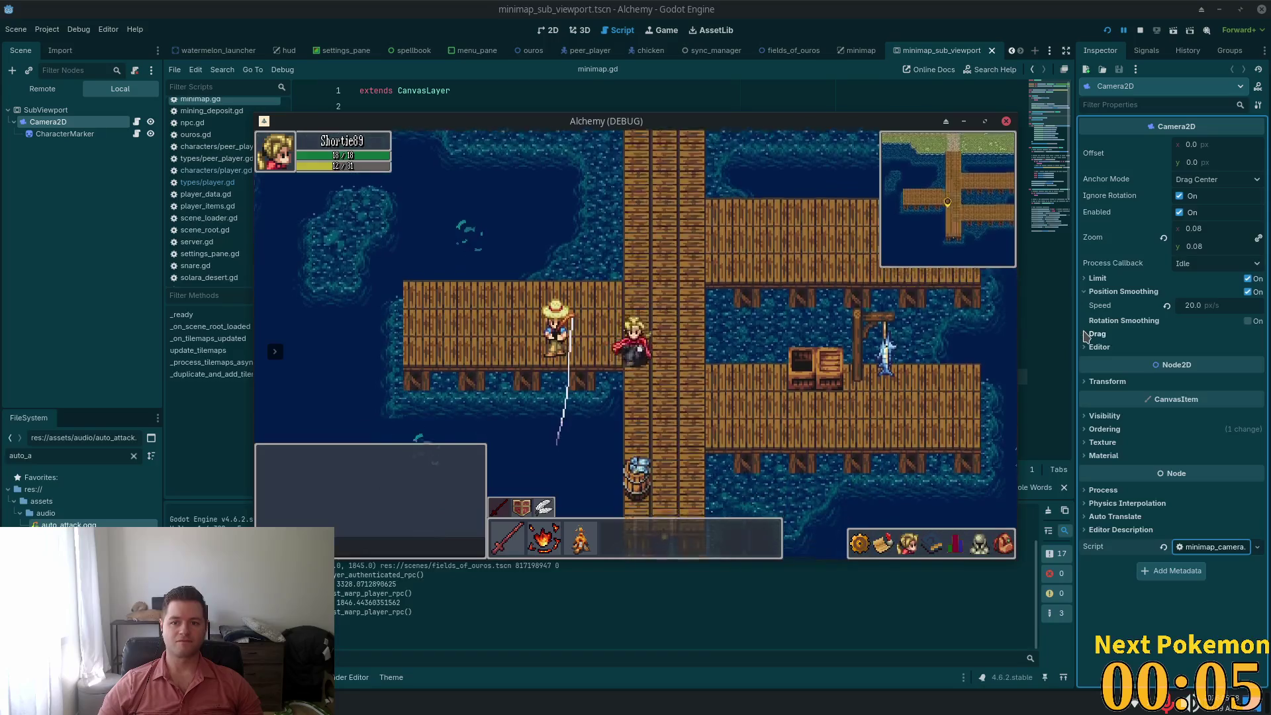
pyautogui.press('Up')
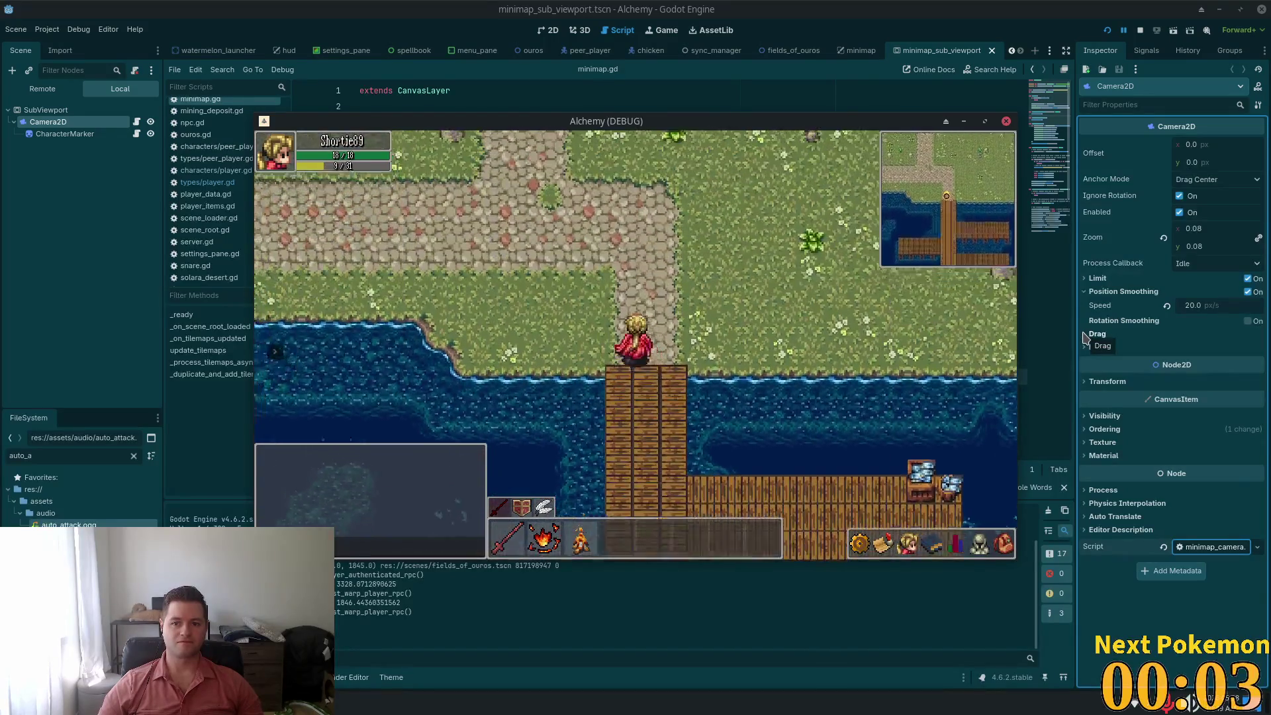
pyautogui.press('Down')
# Set the smoothing speed to 0.5 and walk the pier to test it
pyautogui.click(1216, 302)
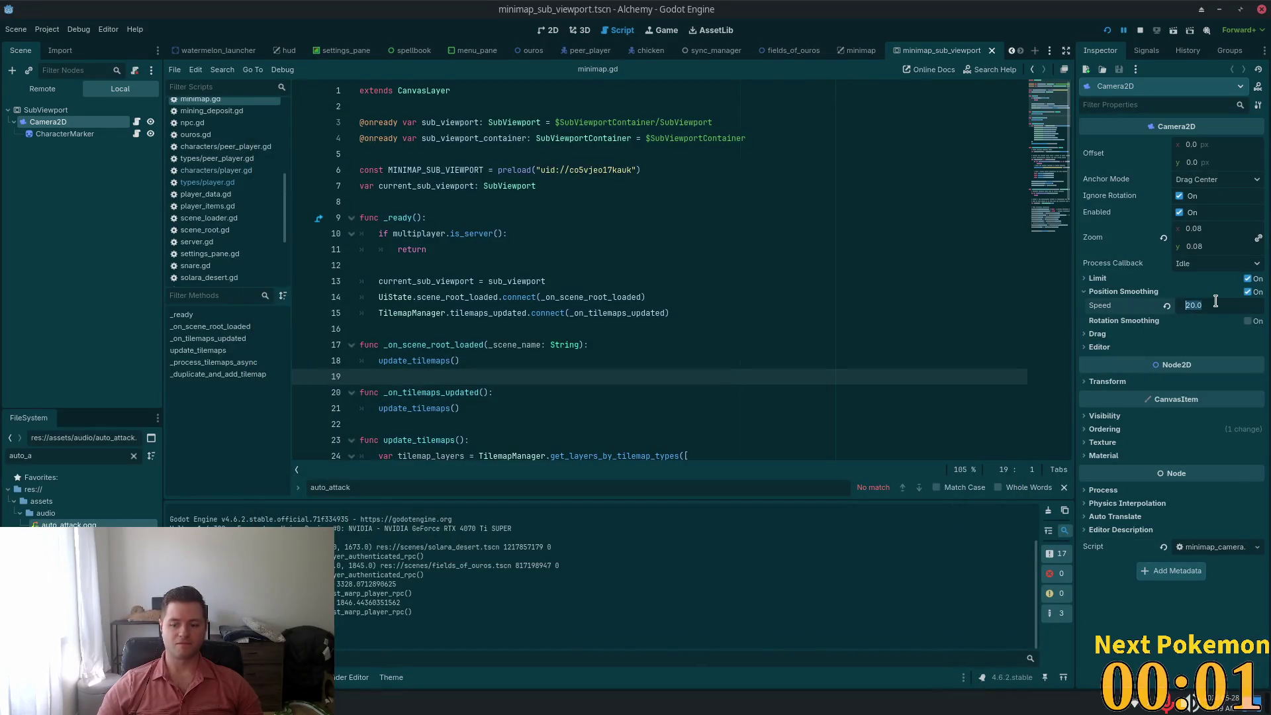
pyautogui.write('.5')
pyautogui.press('Return')
pyautogui.hotkey('alt', 'Tab')
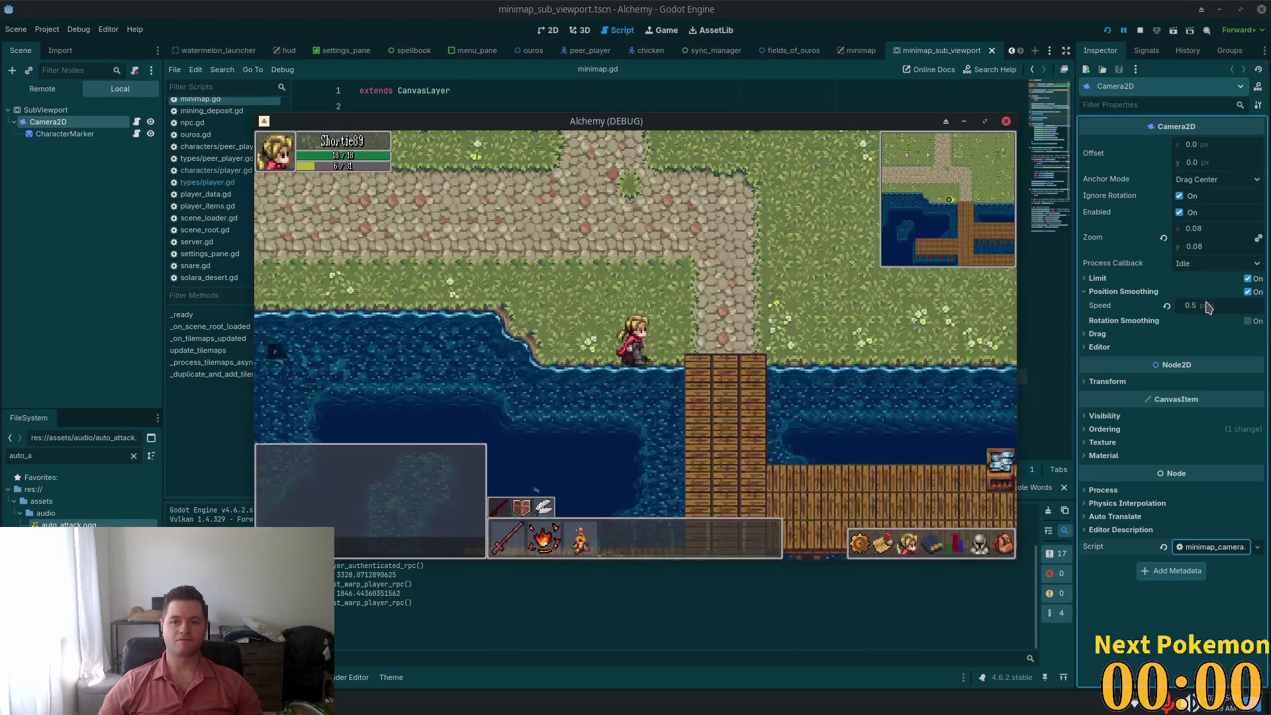
pyautogui.press('Down')
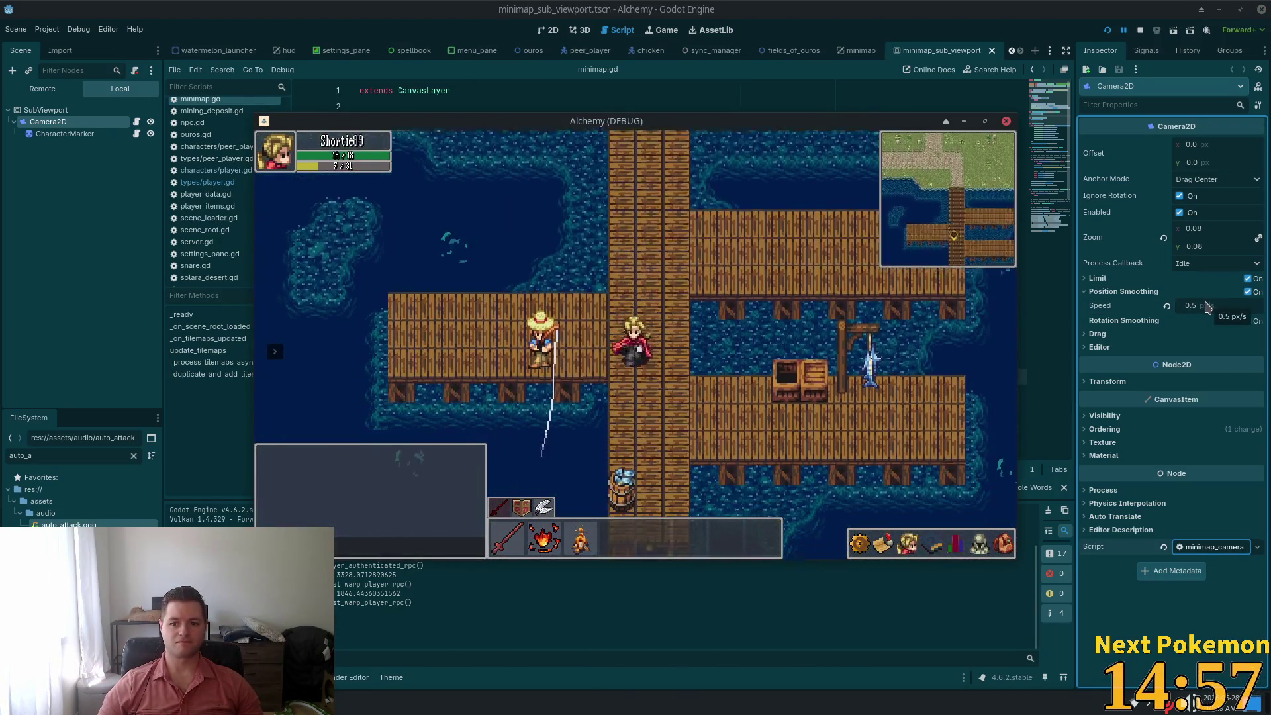
pyautogui.press('Right')
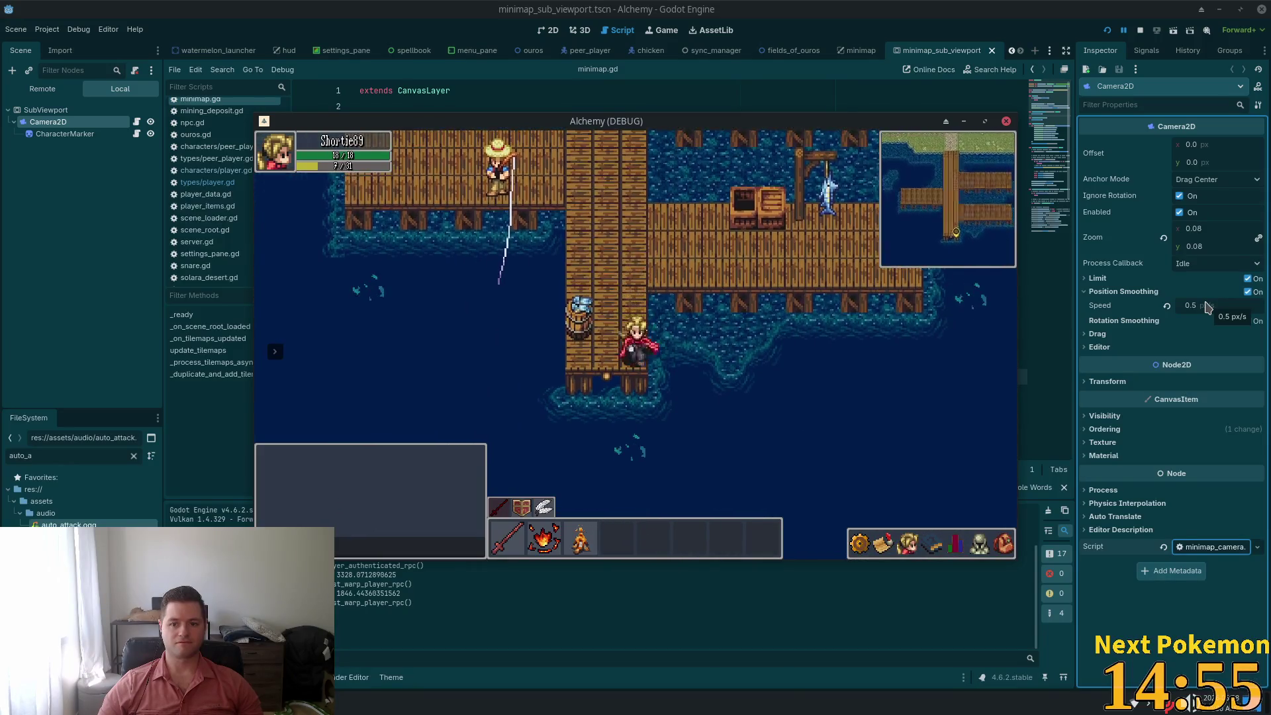
pyautogui.press('Up')
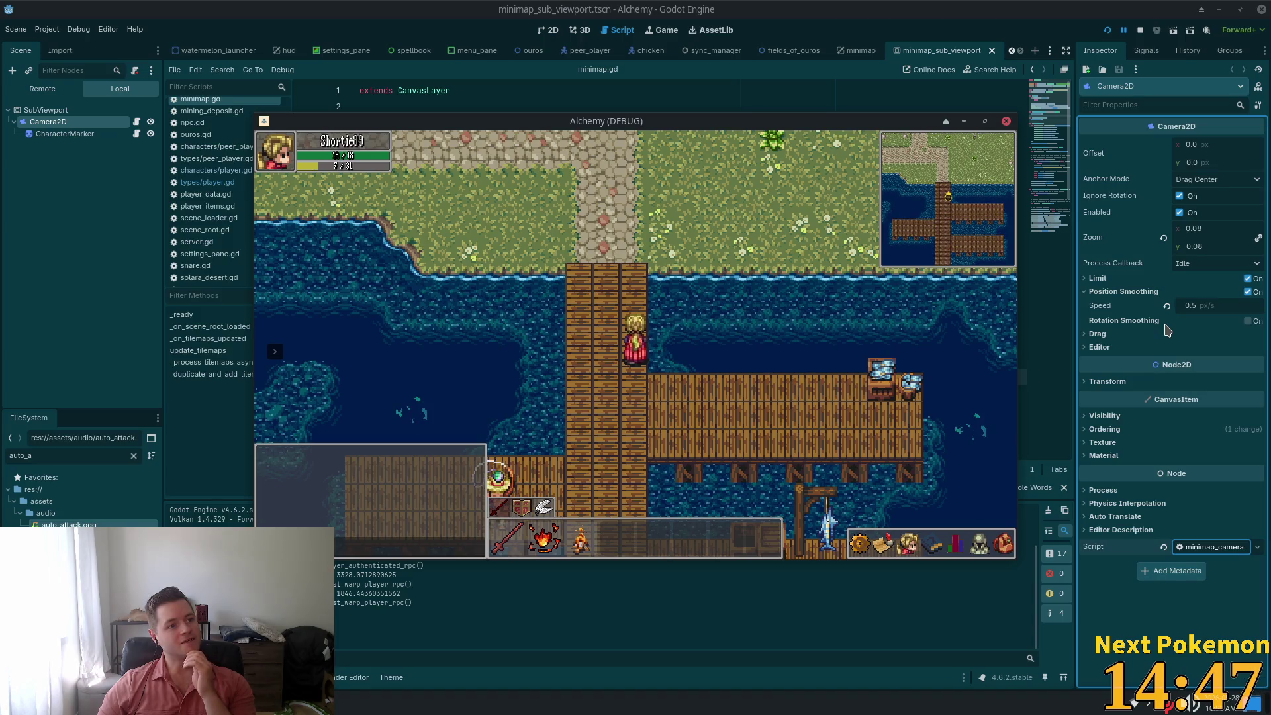
pyautogui.moveTo(1170, 323)
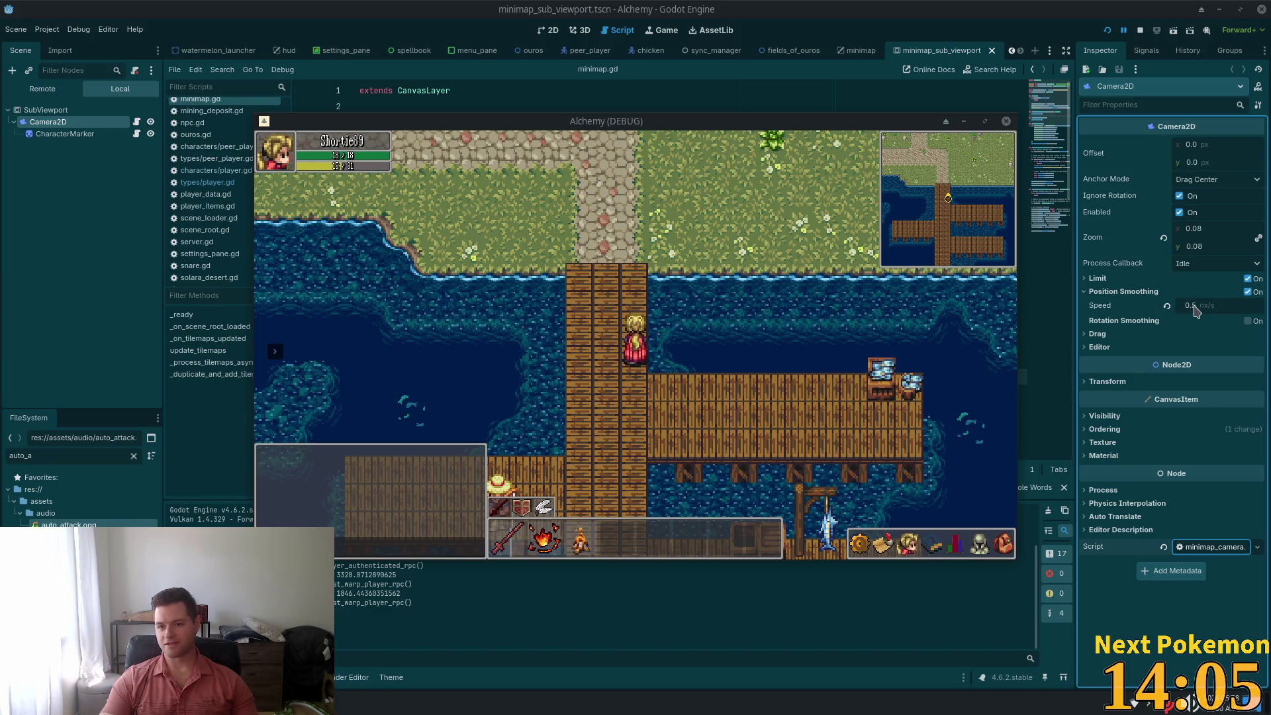
# Reset the smoothing speed, disable Position Smoothing, and save the scene
pyautogui.click(1167, 306)
pyautogui.click(1258, 291)
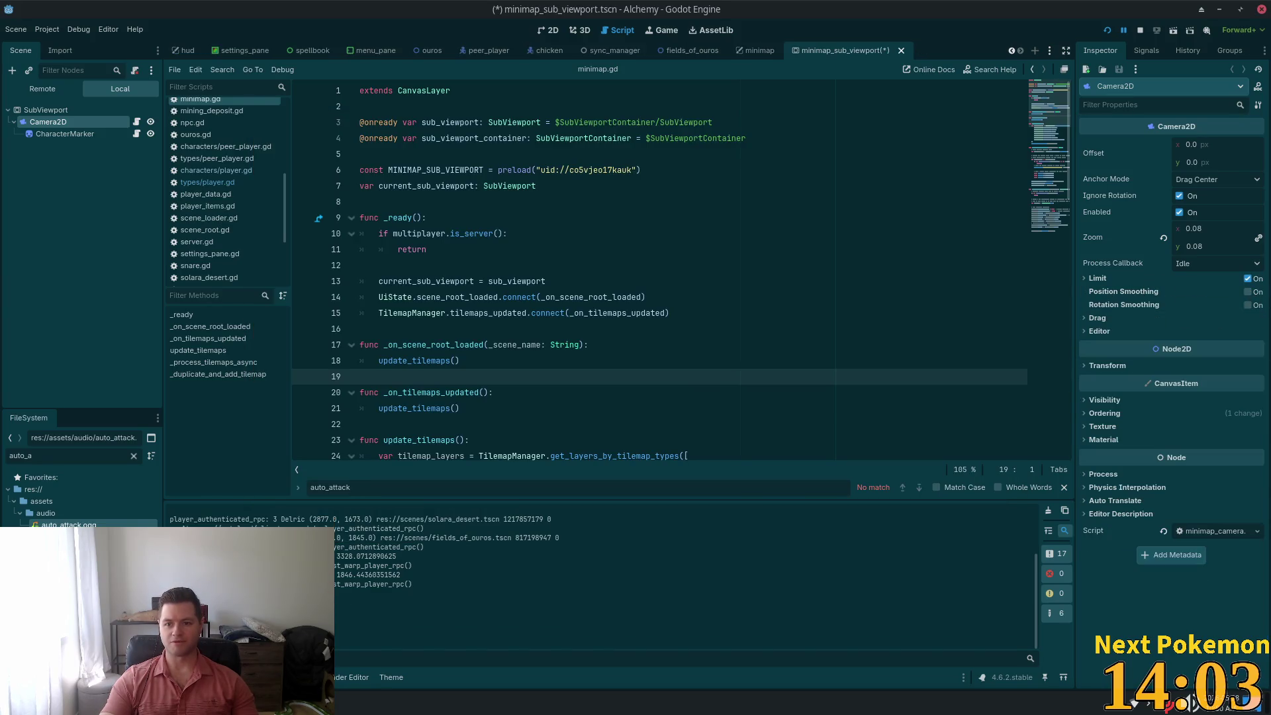
pyautogui.hotkey('ctrl', 's')
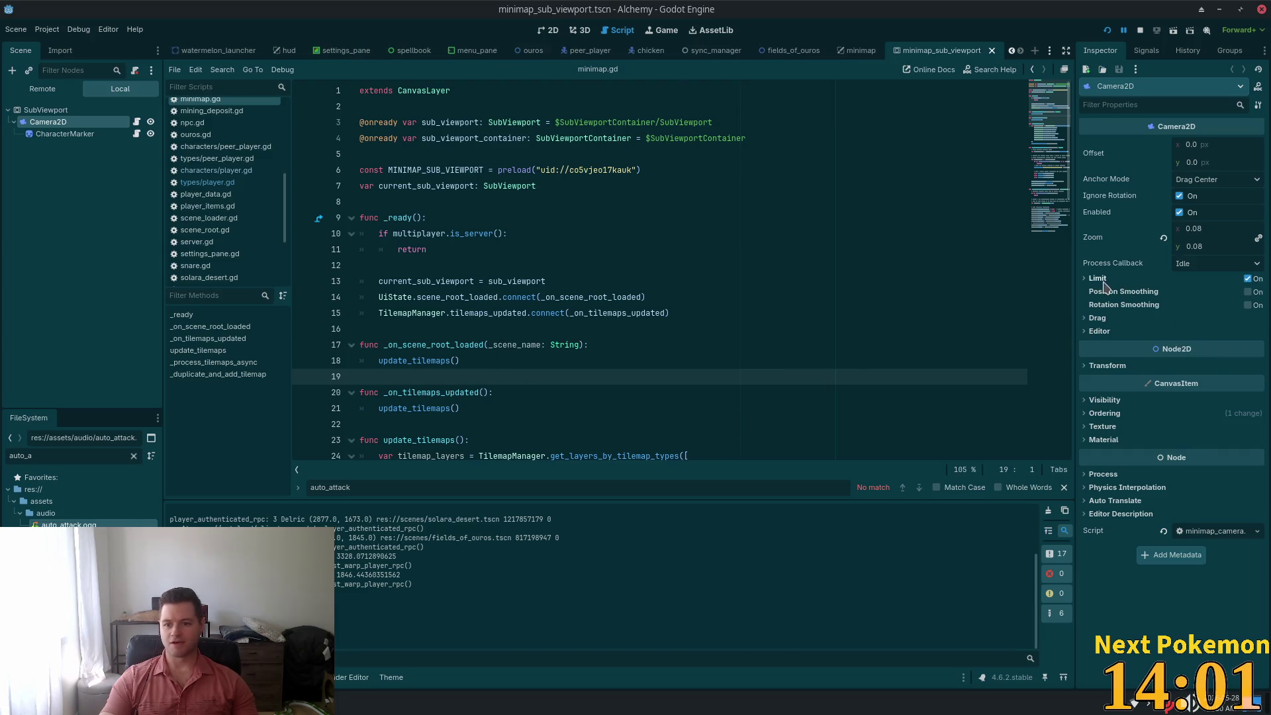
# Toggle the Limit section, then bring the game window back from the taskbar
pyautogui.click(1103, 281)
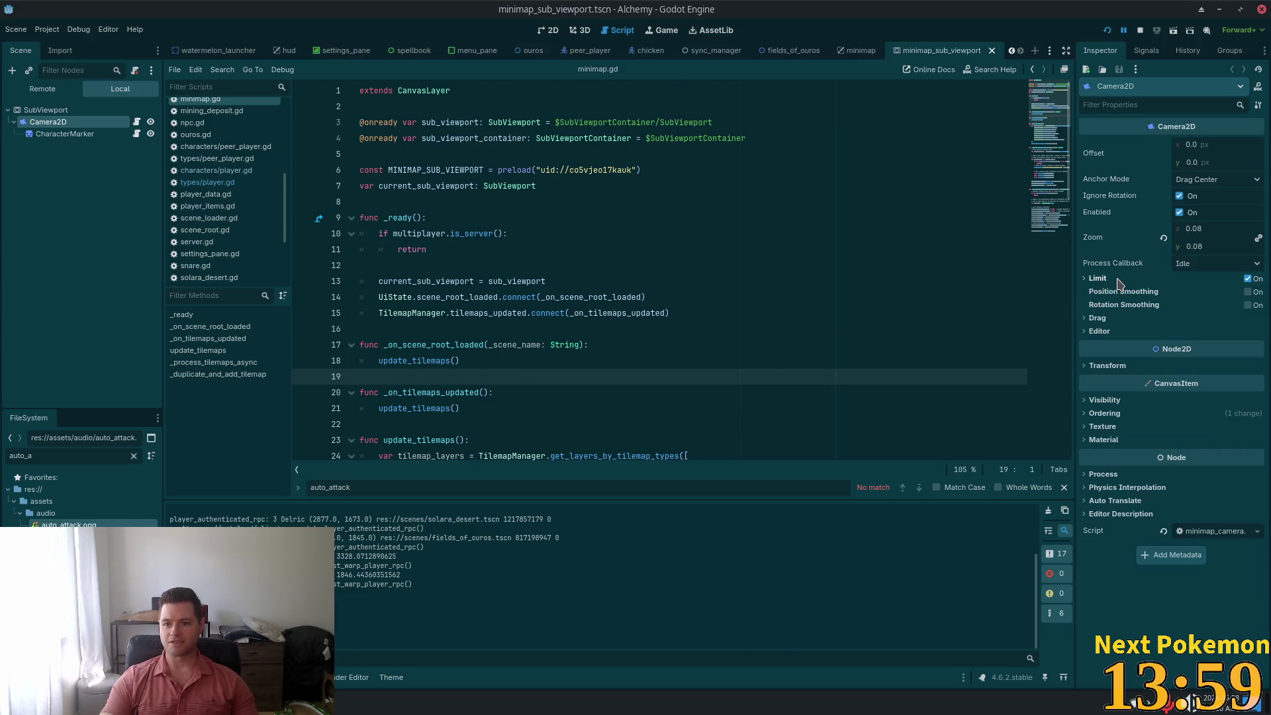
pyautogui.click(1118, 280)
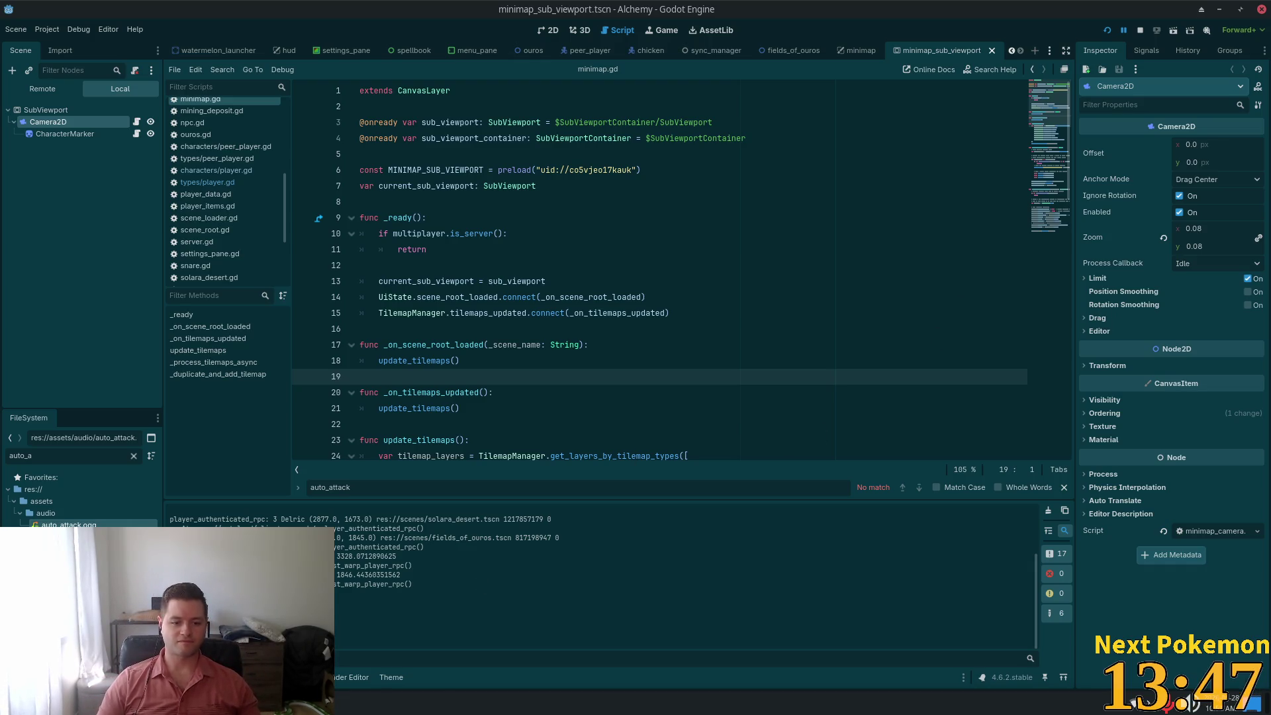
pyautogui.rightClick(387, 702)
pyautogui.click(354, 634)
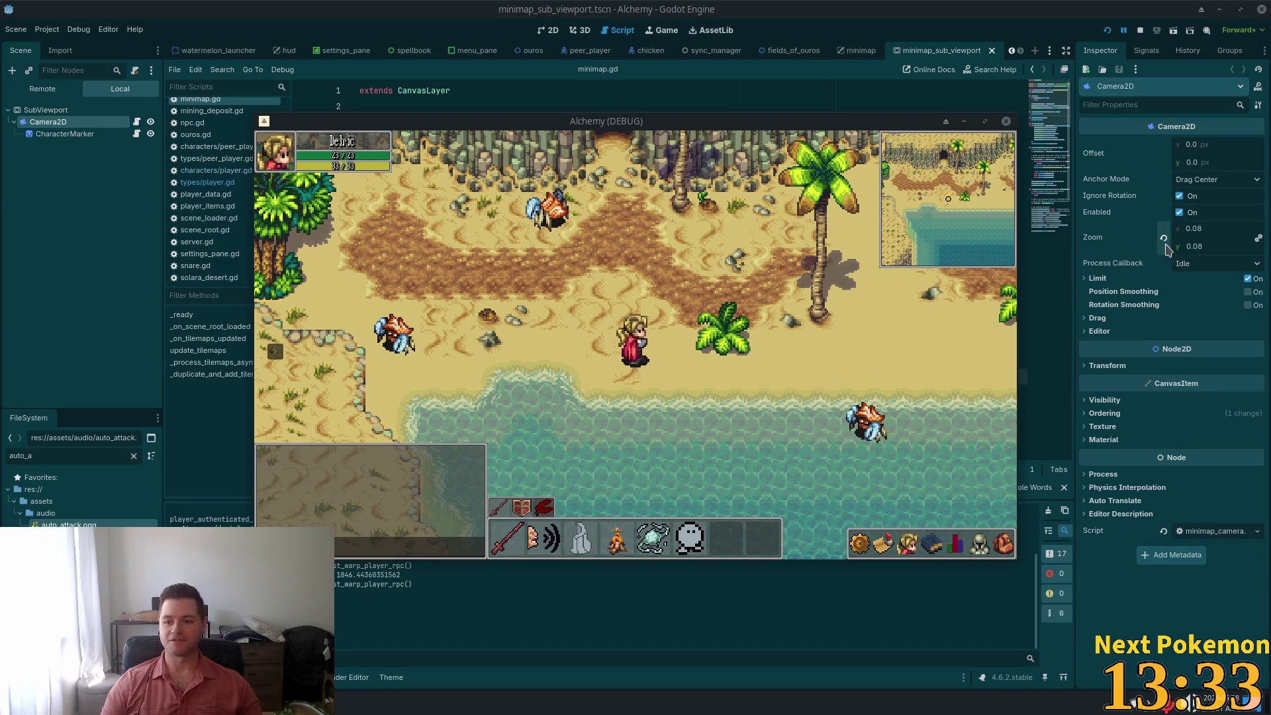
# Set the Camera2D zoom to 0.07 on both axes
pyautogui.click(1212, 229)
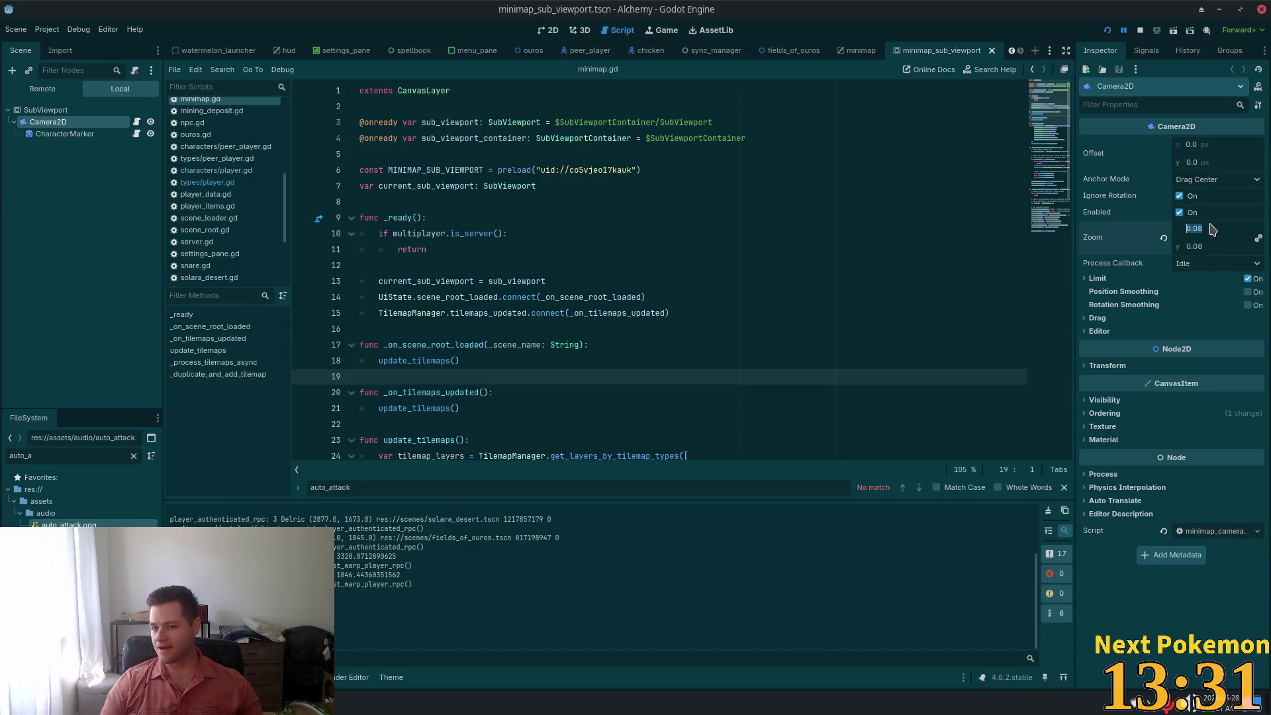
pyautogui.click(1202, 228)
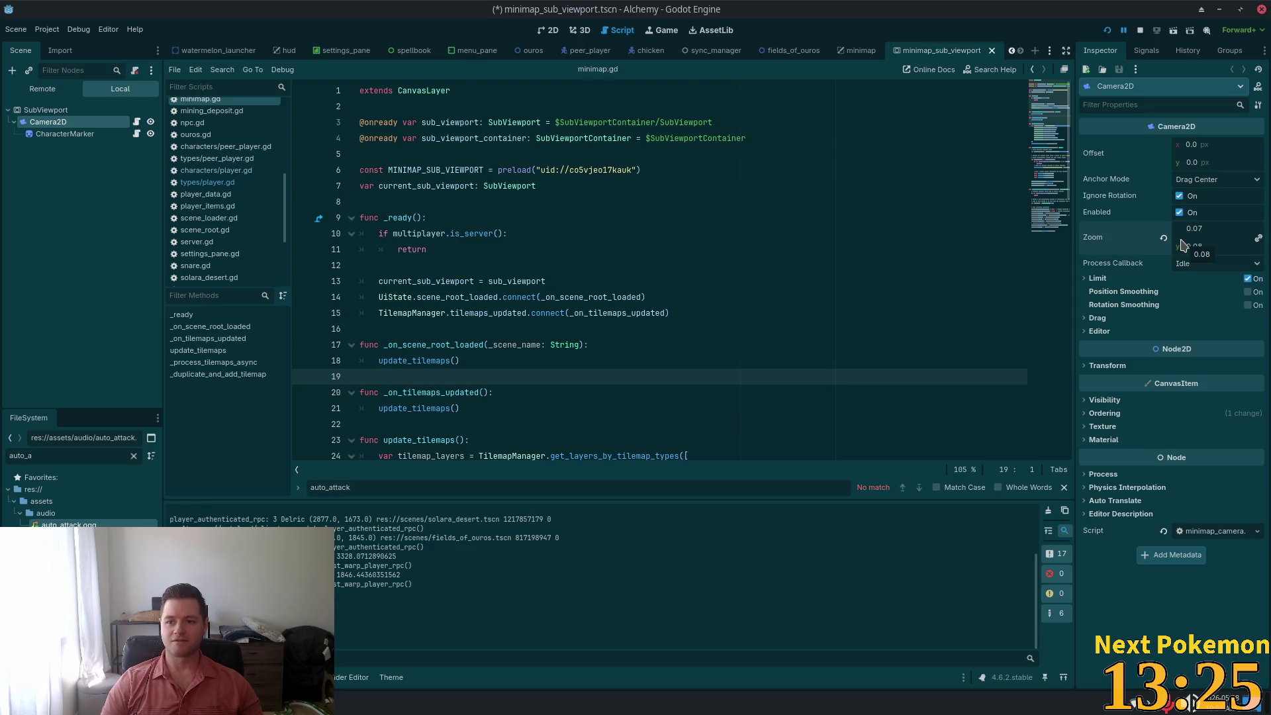
pyautogui.press('Tab')
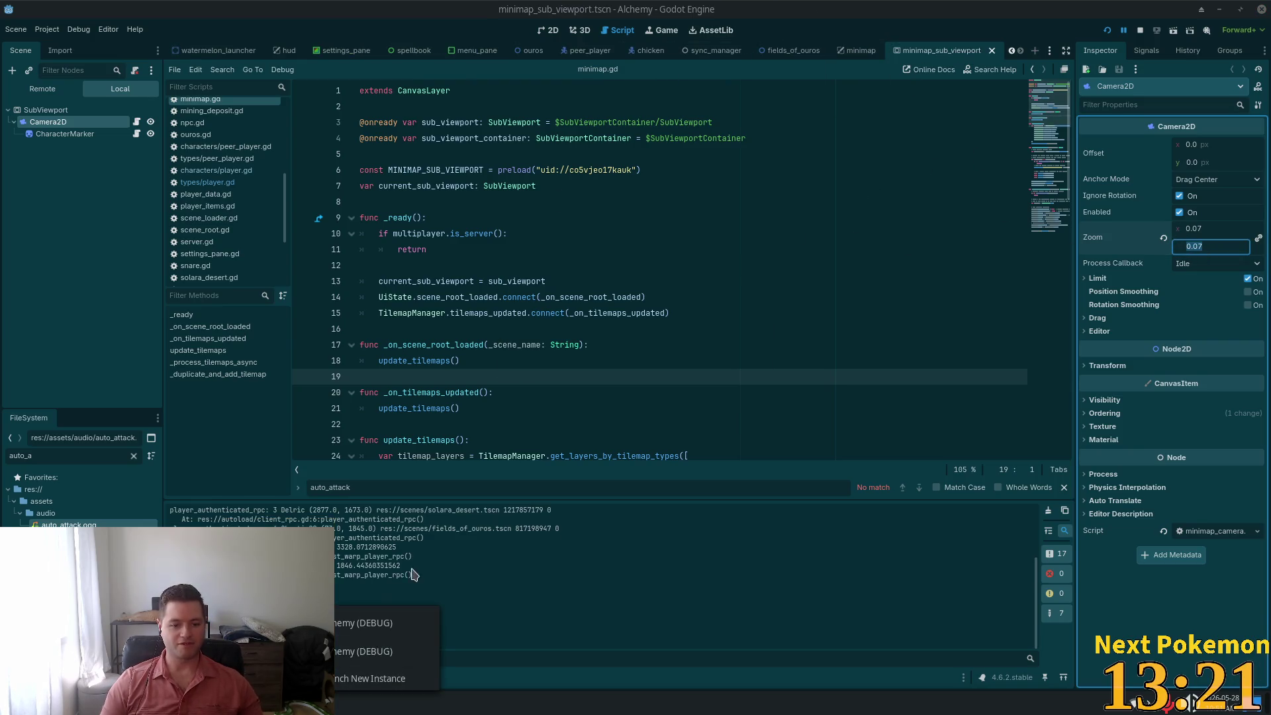
# Check both game windows, move one to the top-left, and restore the editor to a smaller window
pyautogui.click(384, 619)
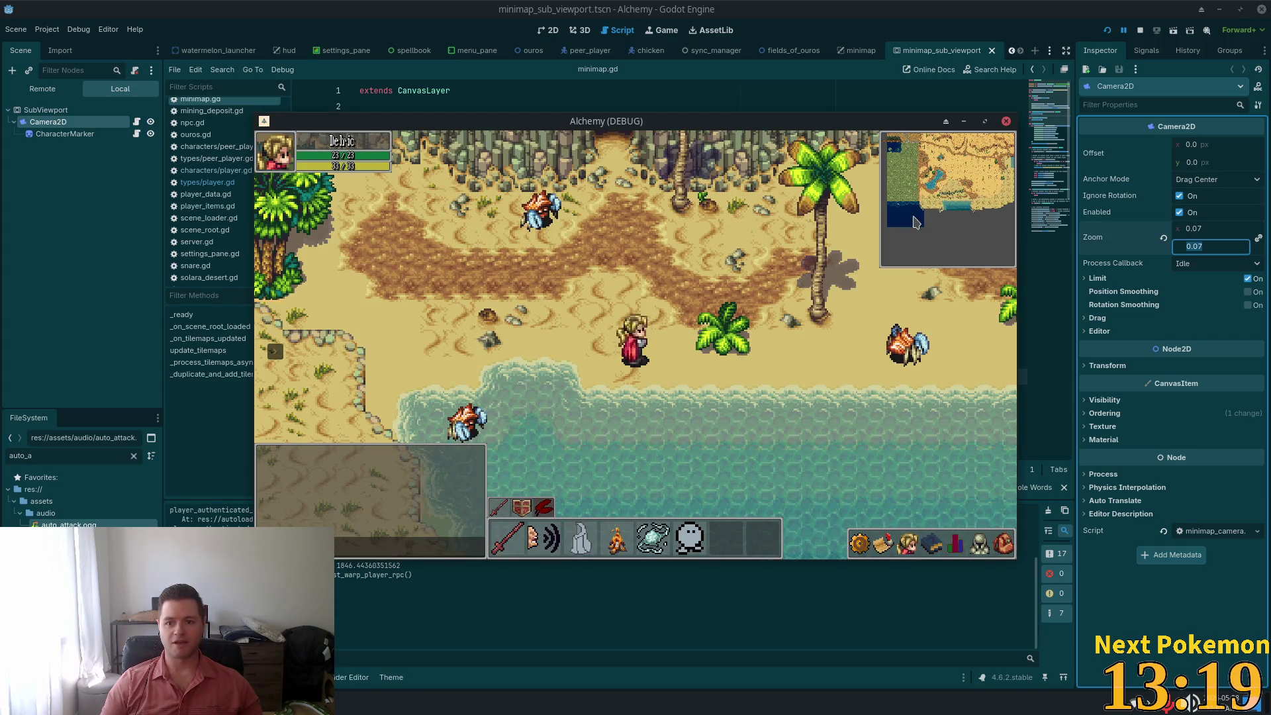
pyautogui.press('w')
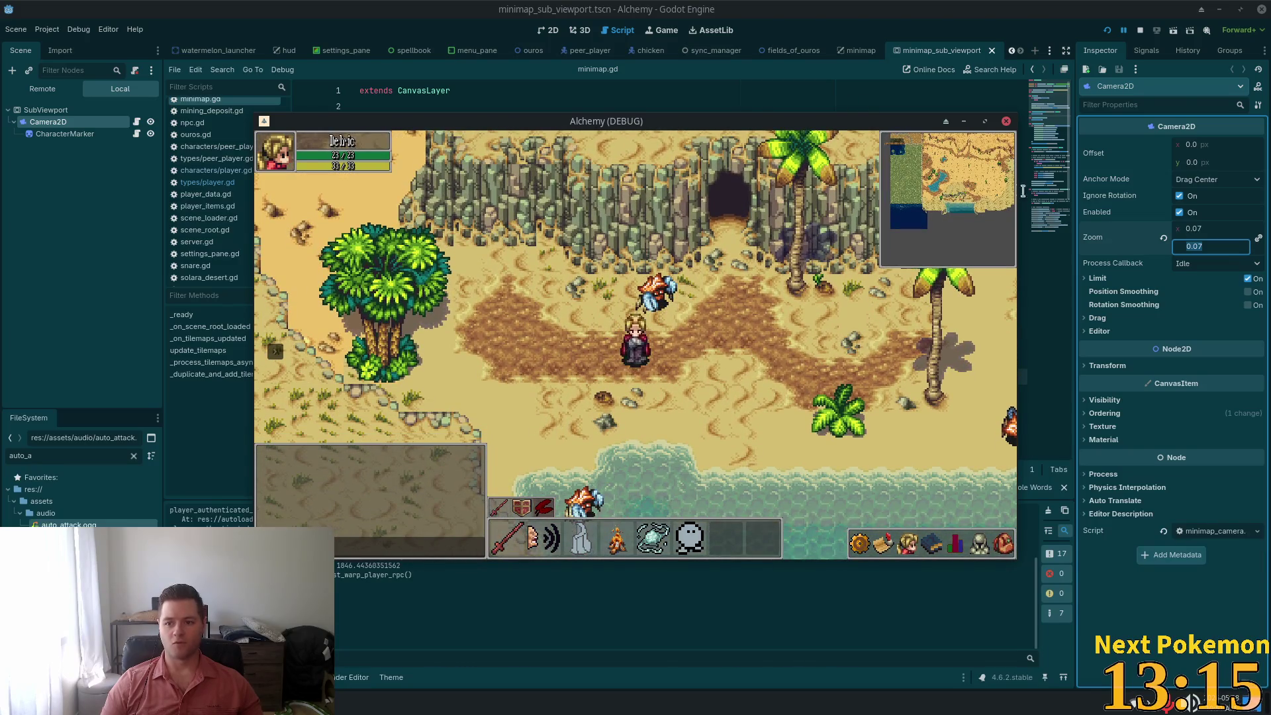
pyautogui.moveTo(656, 121)
pyautogui.mouseDown()
pyautogui.moveTo(329, 91)
pyautogui.moveTo(451, 36)
pyautogui.mouseUp()
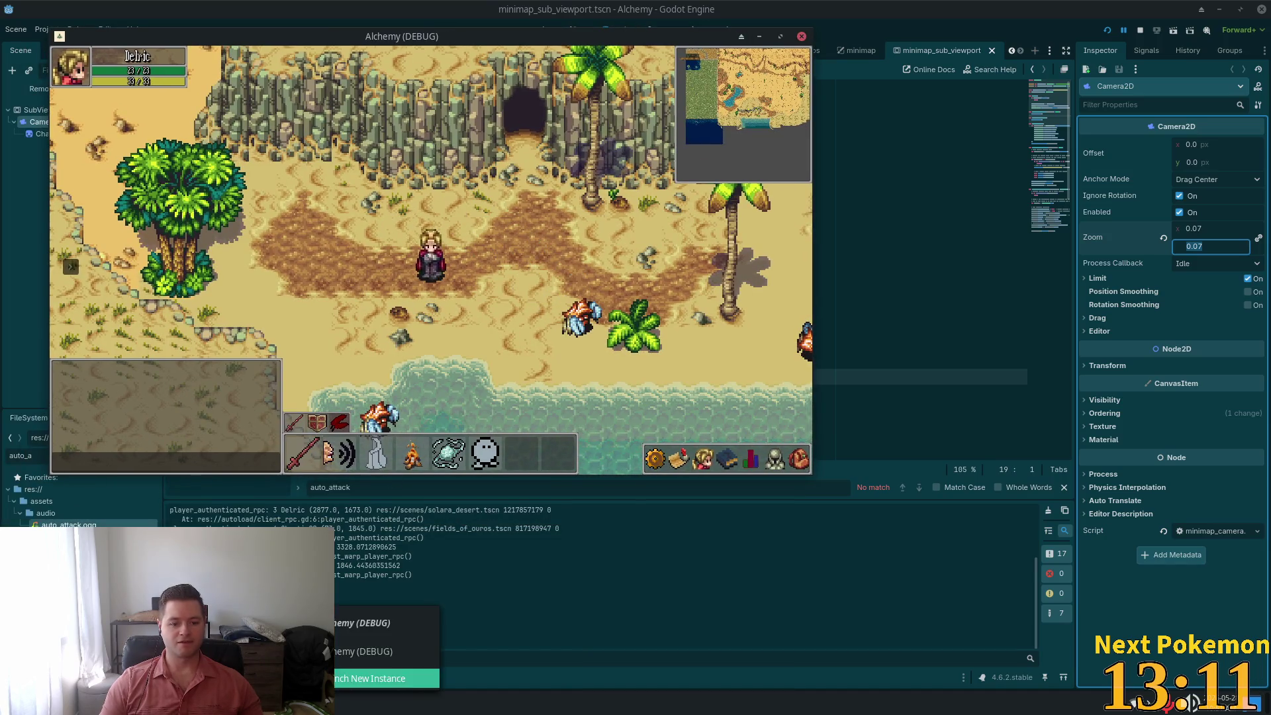
pyautogui.click(387, 651)
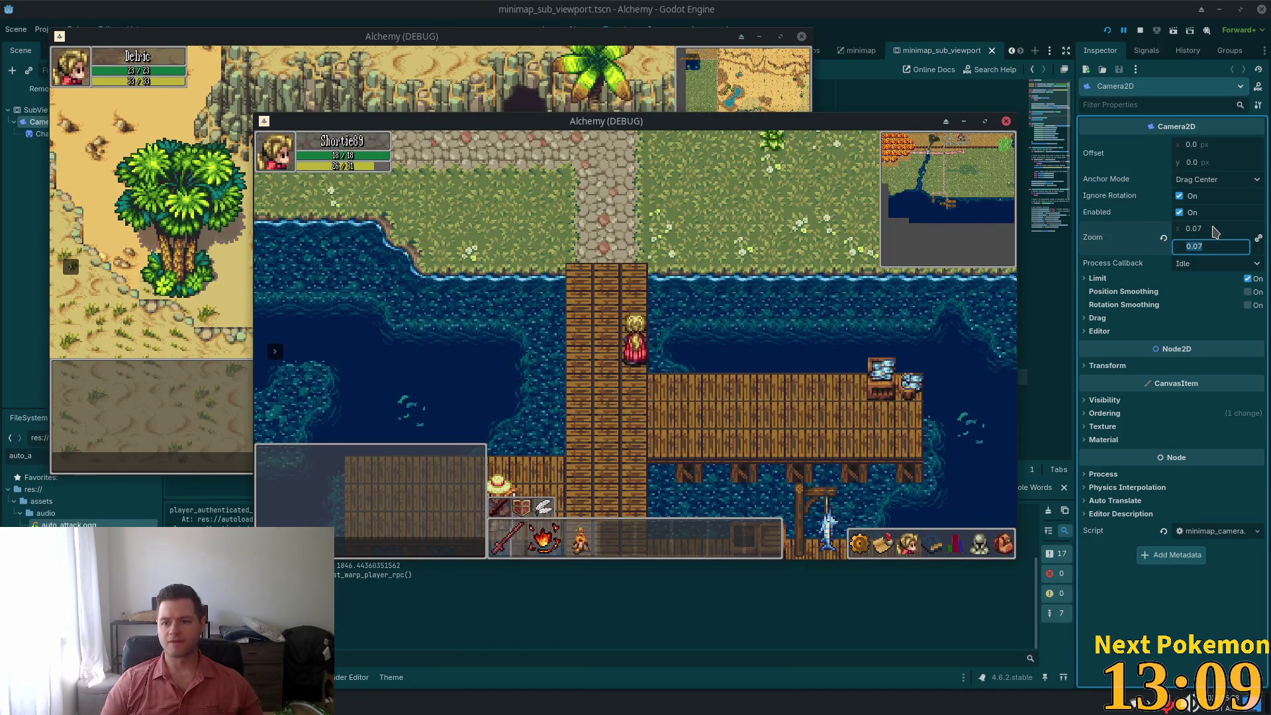
pyautogui.click(996, 30)
pyautogui.doubleClick(997, 10)
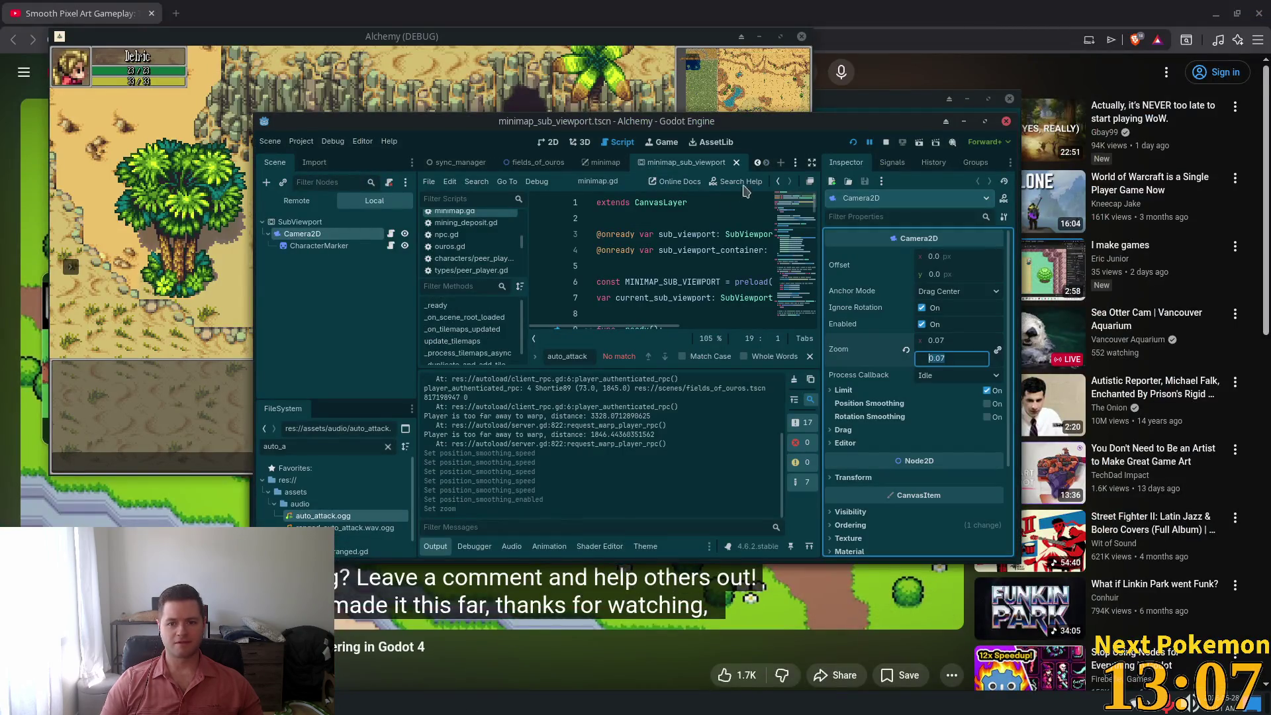
# Move the editor aside and set the Camera2D zoom to 0.08 on both axes
pyautogui.moveTo(677, 117)
pyautogui.mouseDown()
pyautogui.moveTo(862, 151)
pyautogui.moveTo(908, 208)
pyautogui.mouseUp()
pyautogui.click(711, 139)
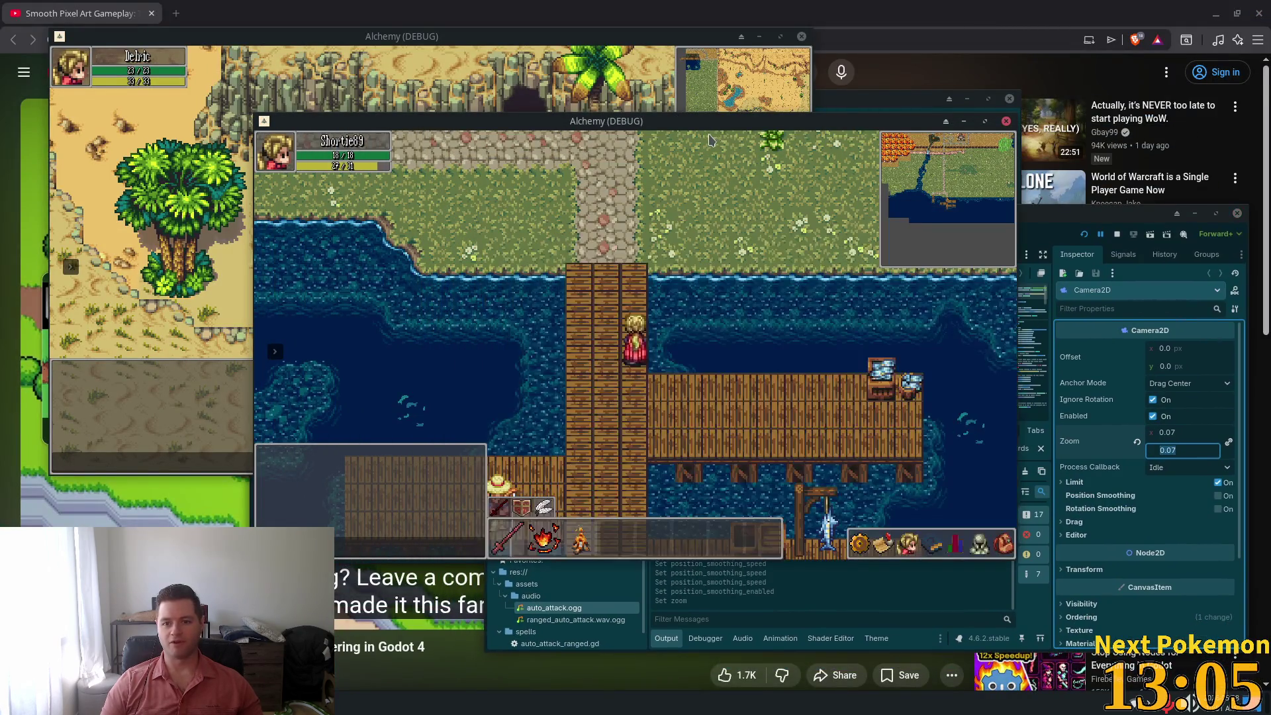
pyautogui.click(1186, 431)
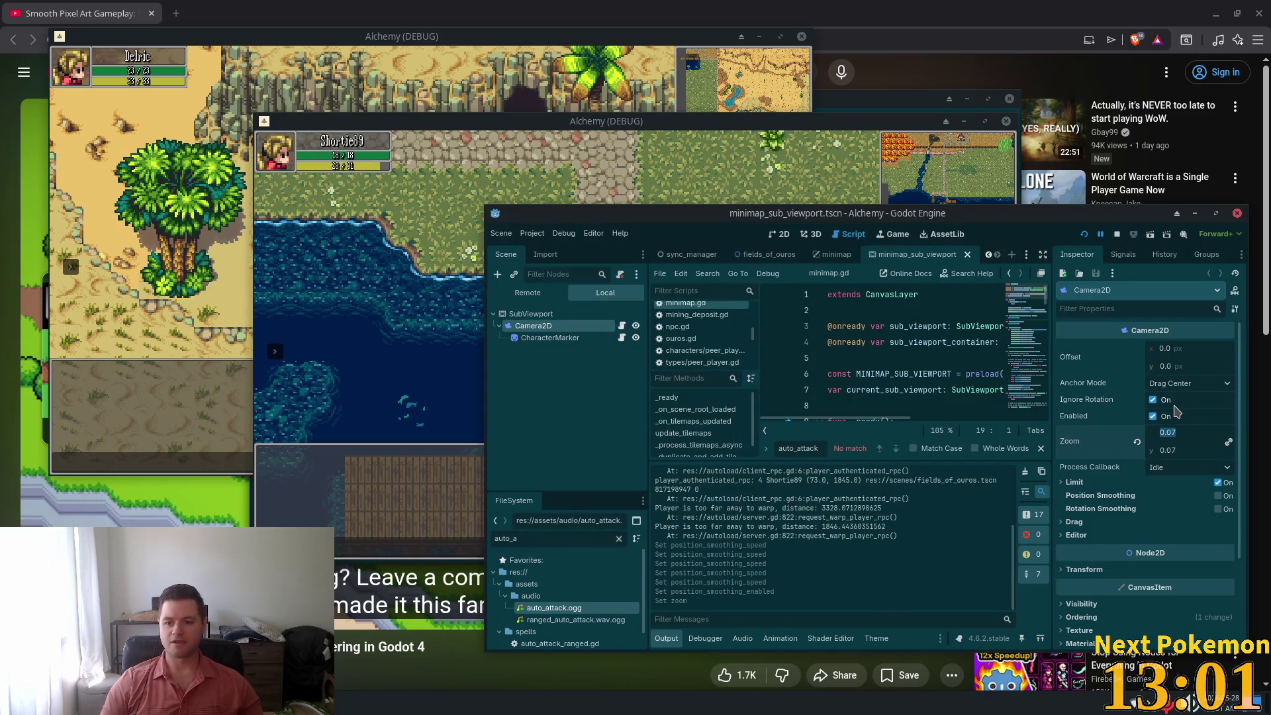
pyautogui.write('0.08')
pyautogui.press('Tab')
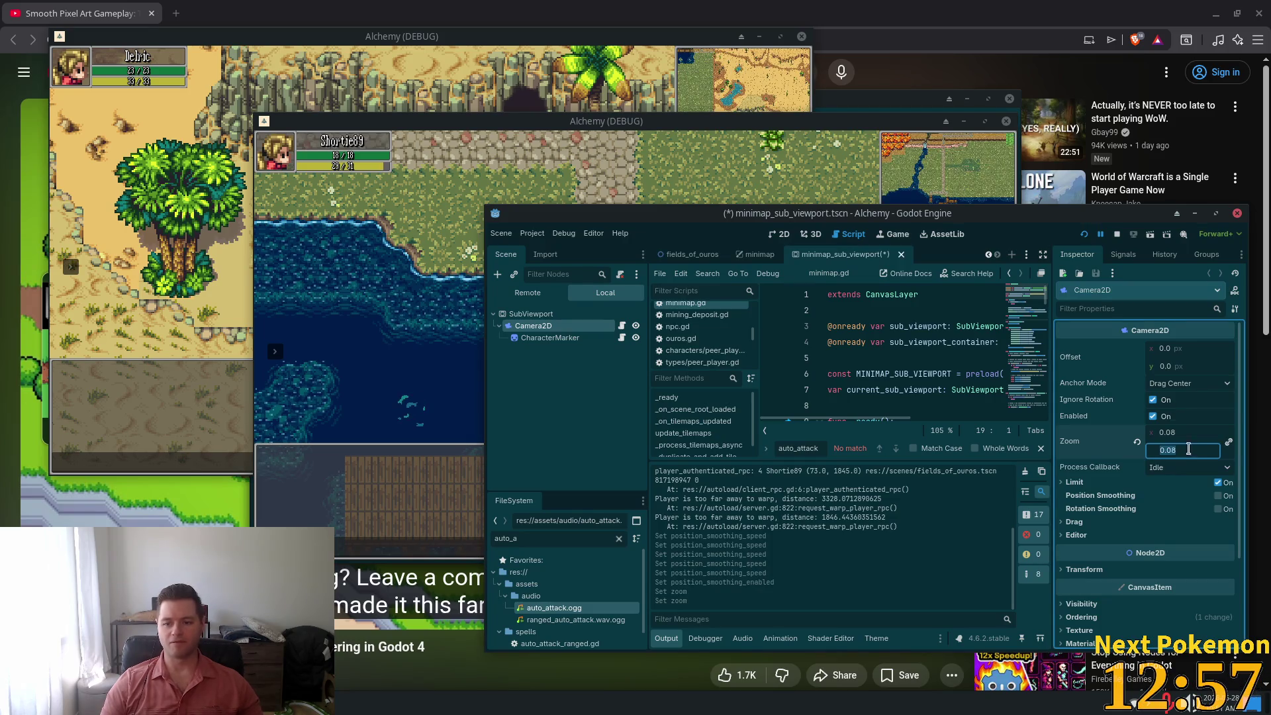
pyautogui.write('0.07')
pyautogui.click(1190, 434)
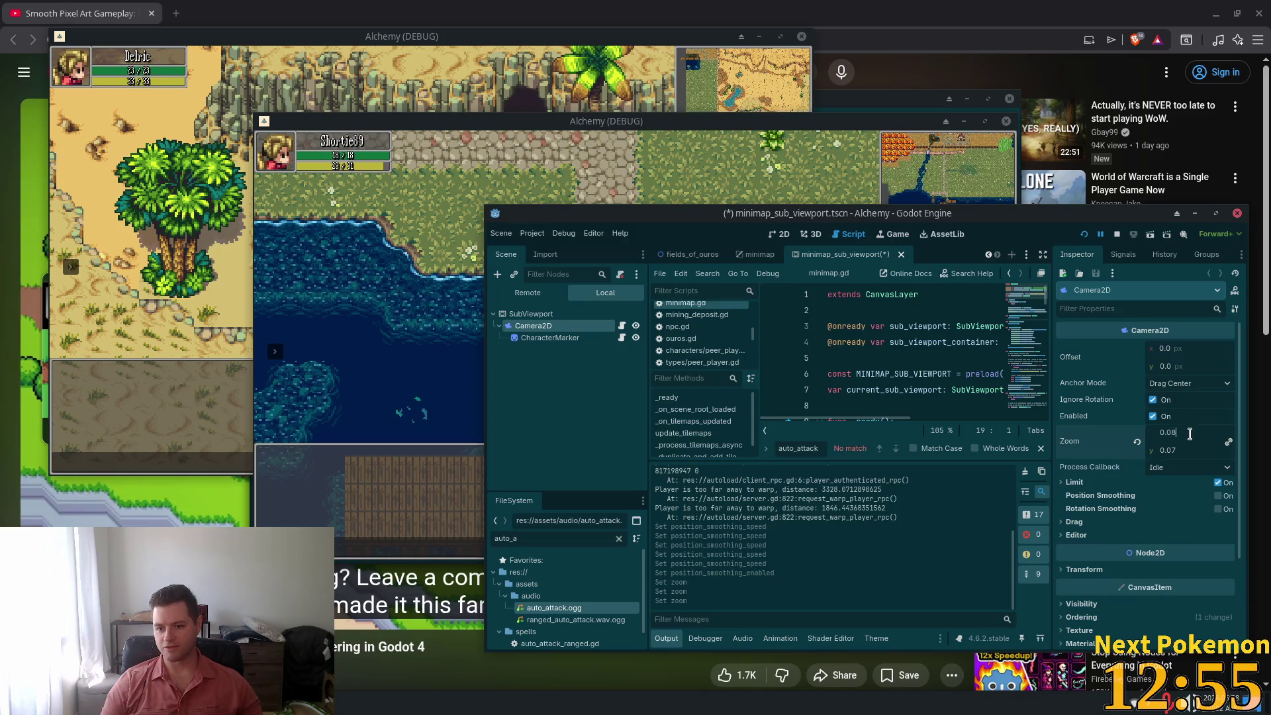
pyautogui.click(1184, 451)
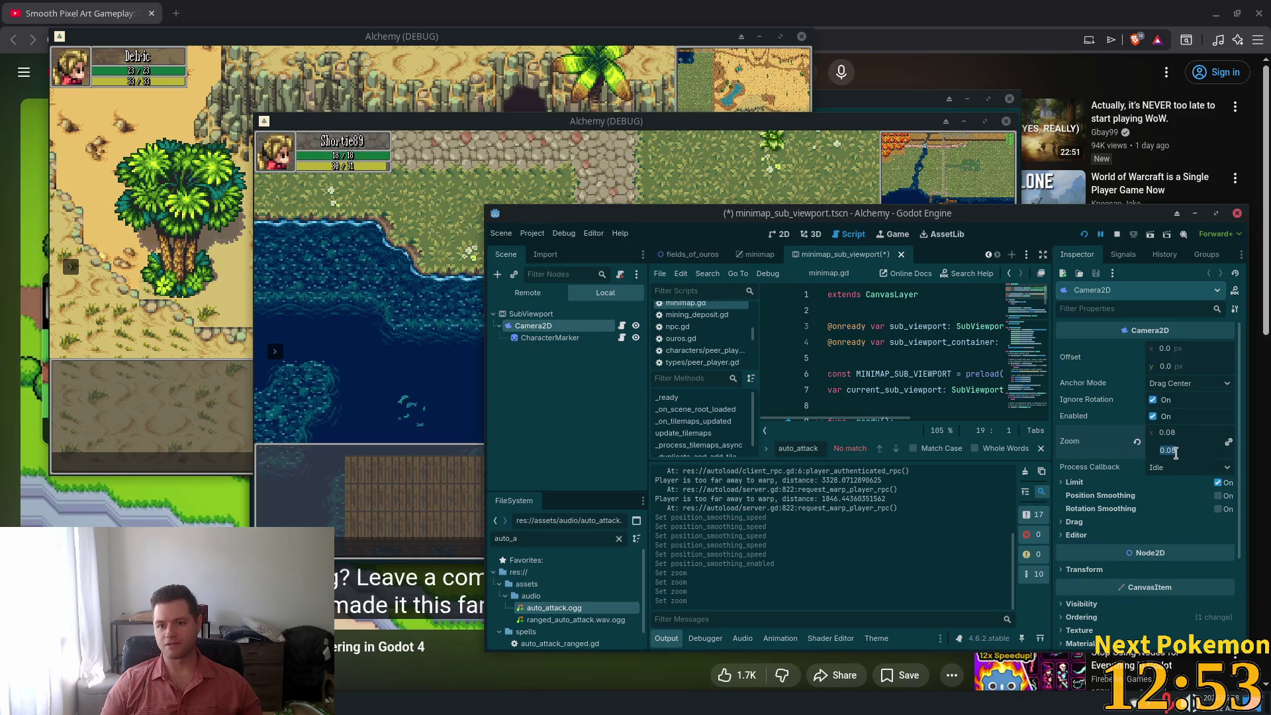
# Check the minimap in the running game, then restart the game
pyautogui.click(936, 184)
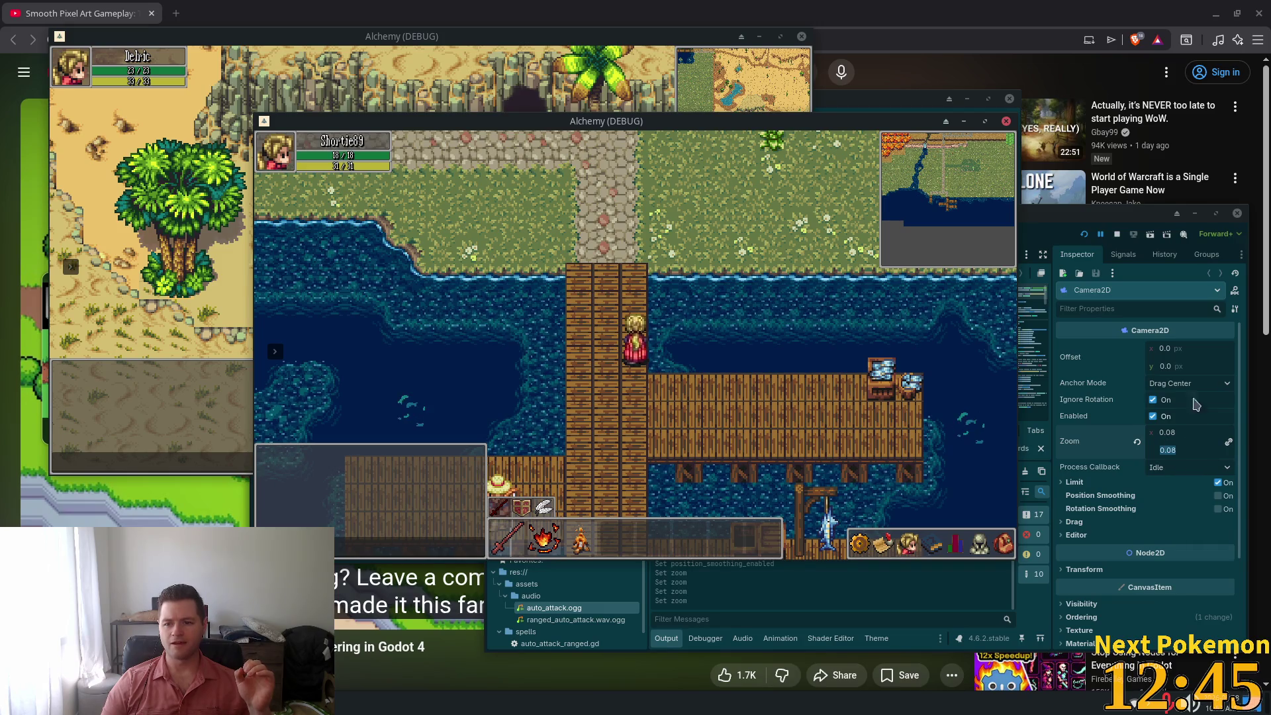
pyautogui.click(1084, 235)
pyautogui.click(1084, 236)
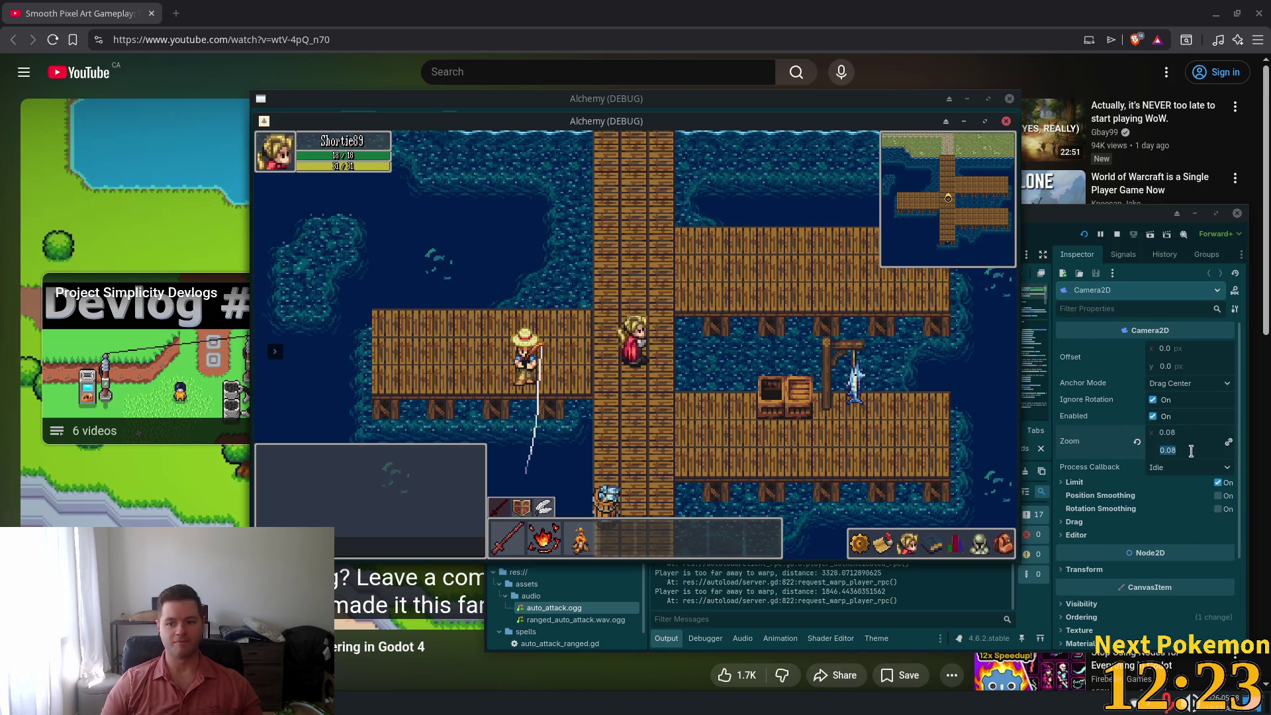
# Set the camera zoom to 0.07 and save the scene
pyautogui.click(1172, 437)
pyautogui.click(1185, 434)
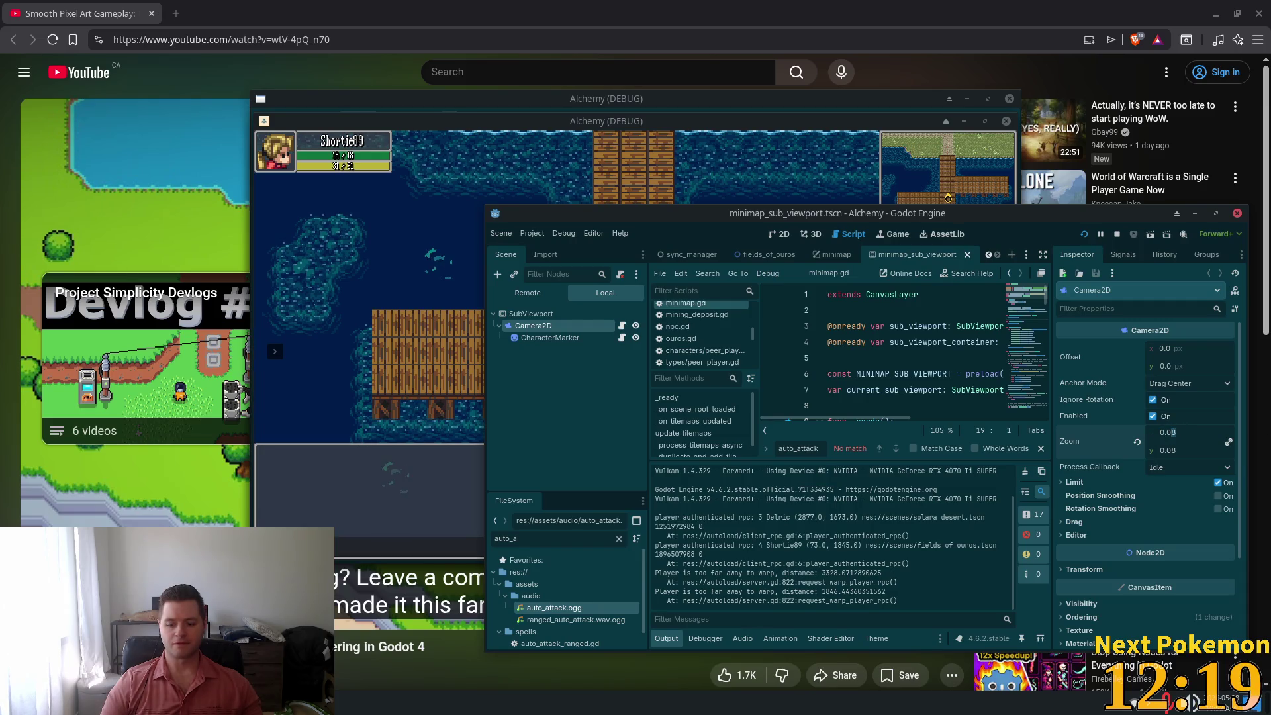
pyautogui.write('0.07')
pyautogui.press('Tab')
pyautogui.hotkey('ctrl', 's')
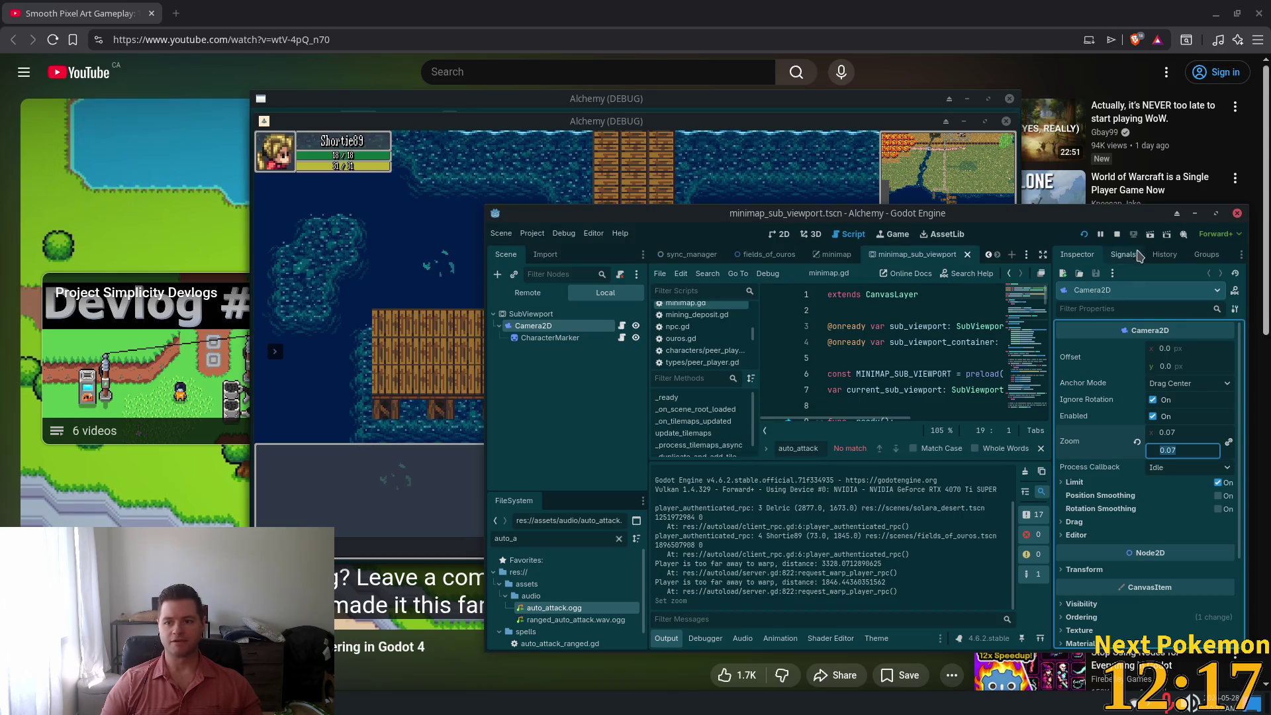
# Relaunch the game and walk the player along the pier to test the 0.07 zoom
pyautogui.click(1085, 235)
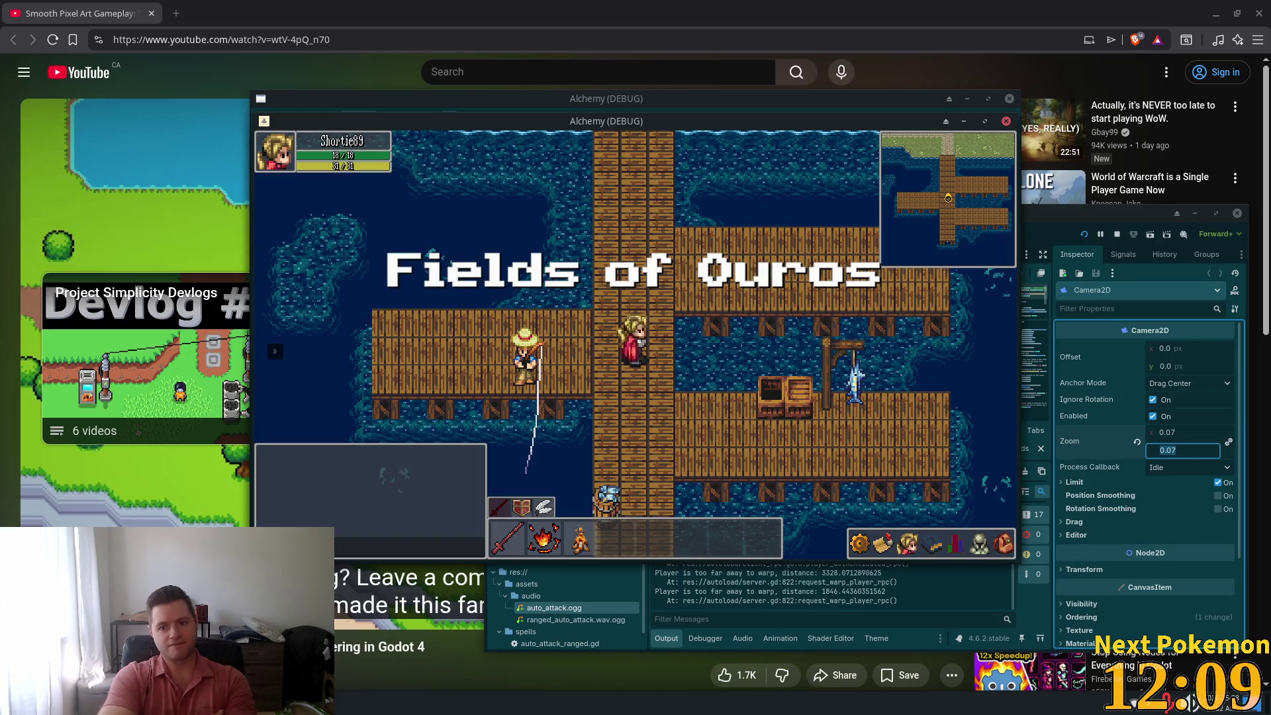
pyautogui.press('w')
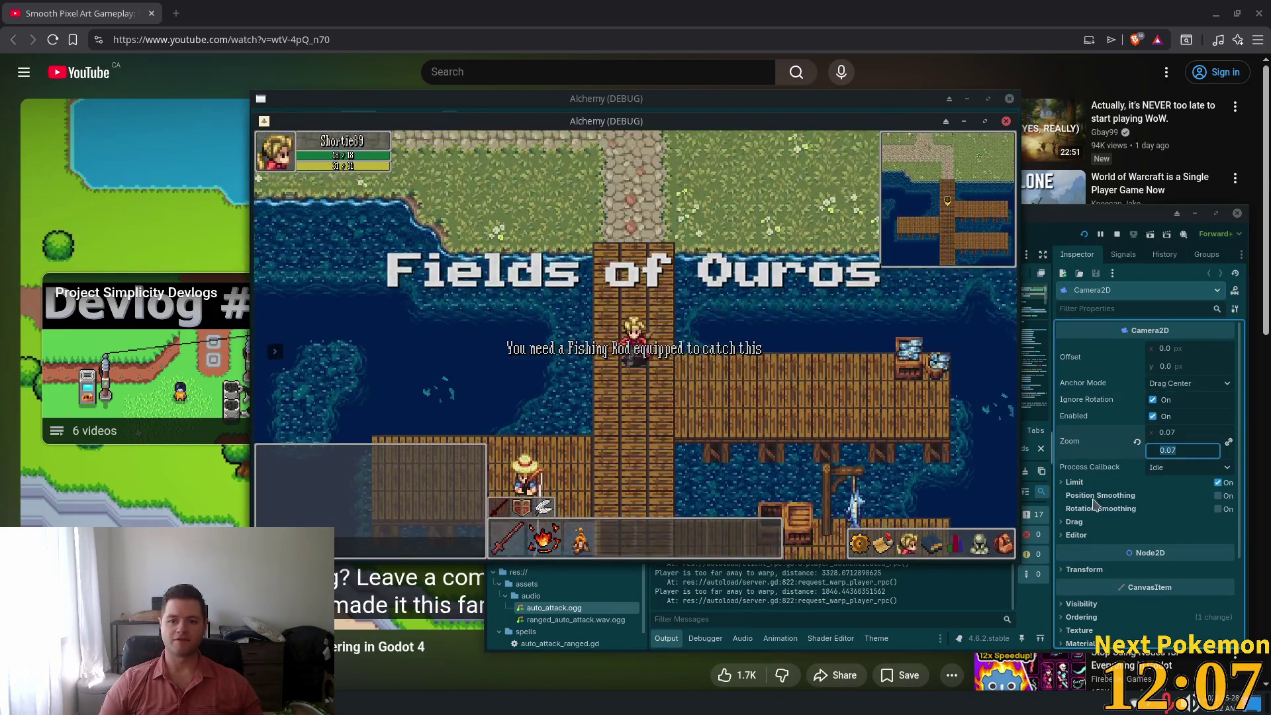
pyautogui.press('s')
pyautogui.press('a')
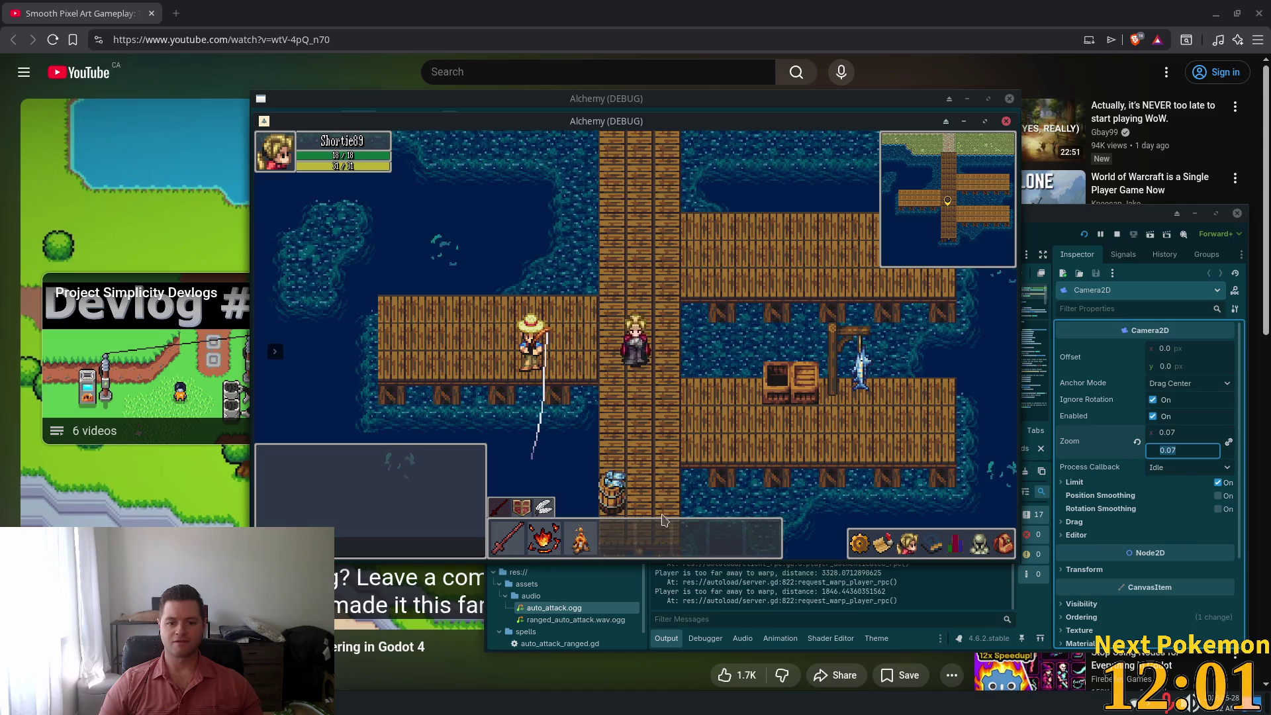
# Change the horizontal camera zoom to 0.01
pyautogui.click(1174, 432)
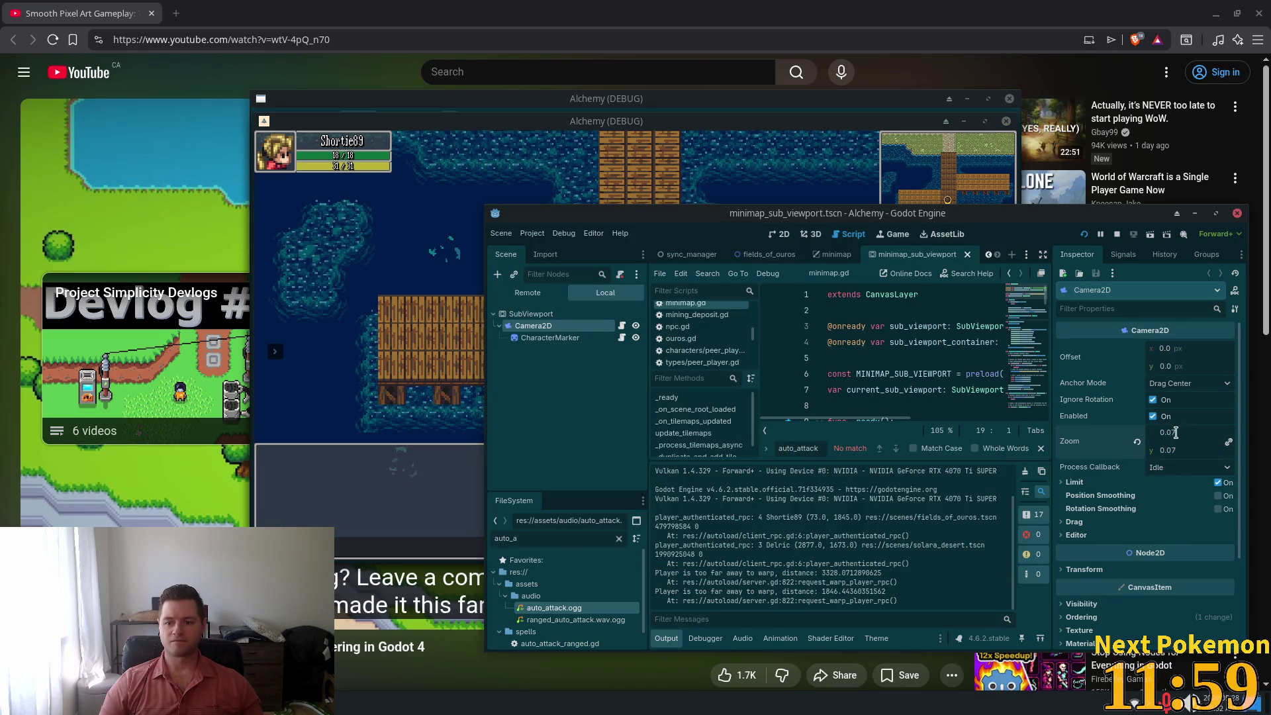
pyautogui.click(1166, 432)
pyautogui.click(1170, 431)
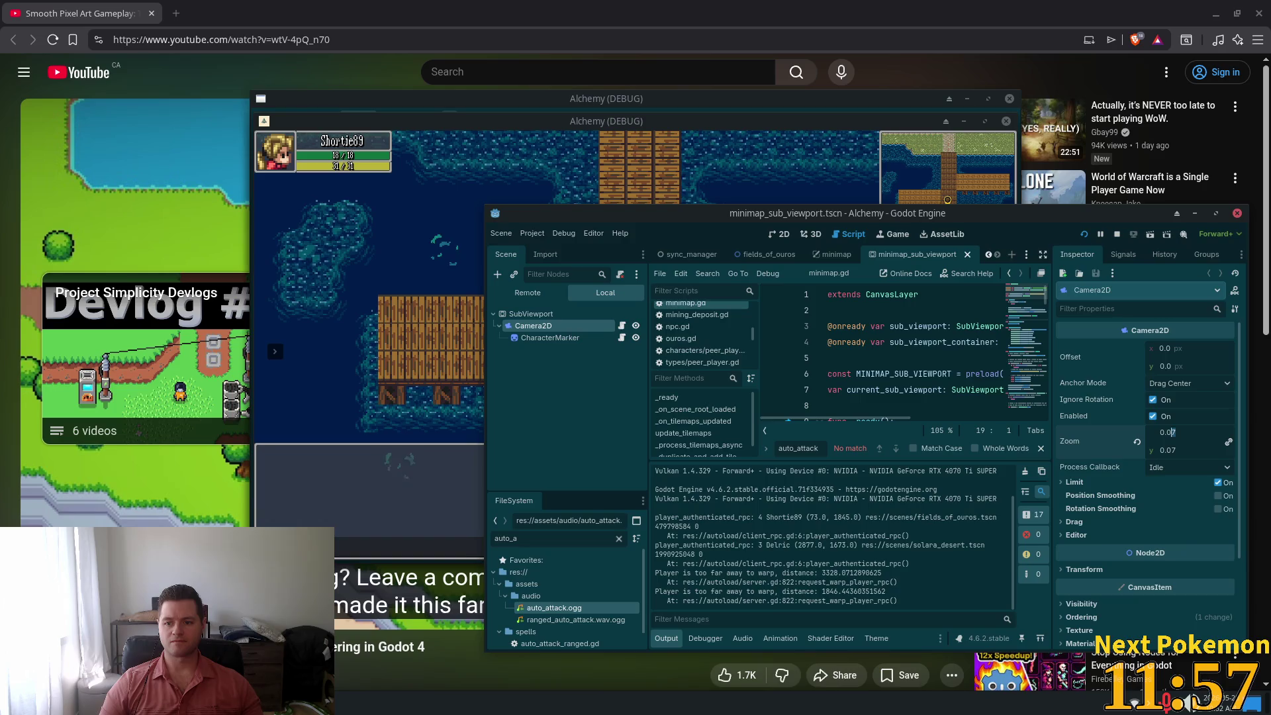
pyautogui.write('1')
pyautogui.press('Tab')
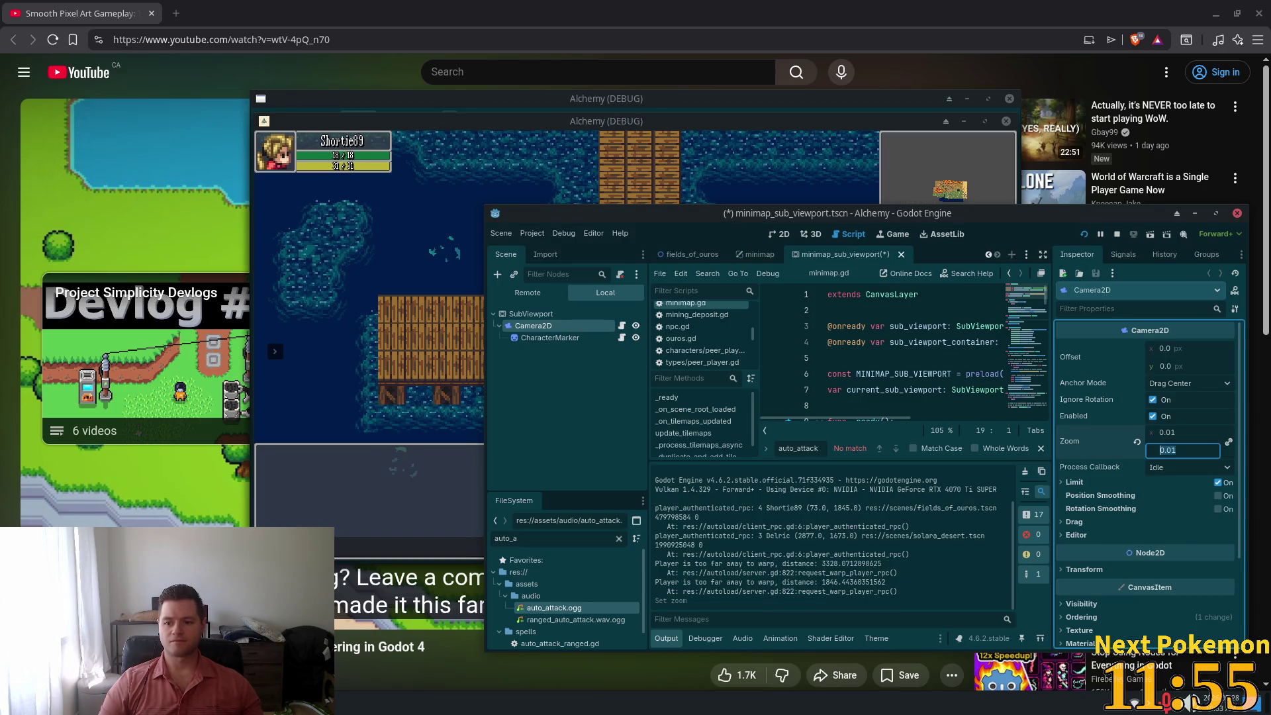
# Test the 0.01 zoom in the restarted game, then change Zoom x to 0.08
pyautogui.click(1084, 236)
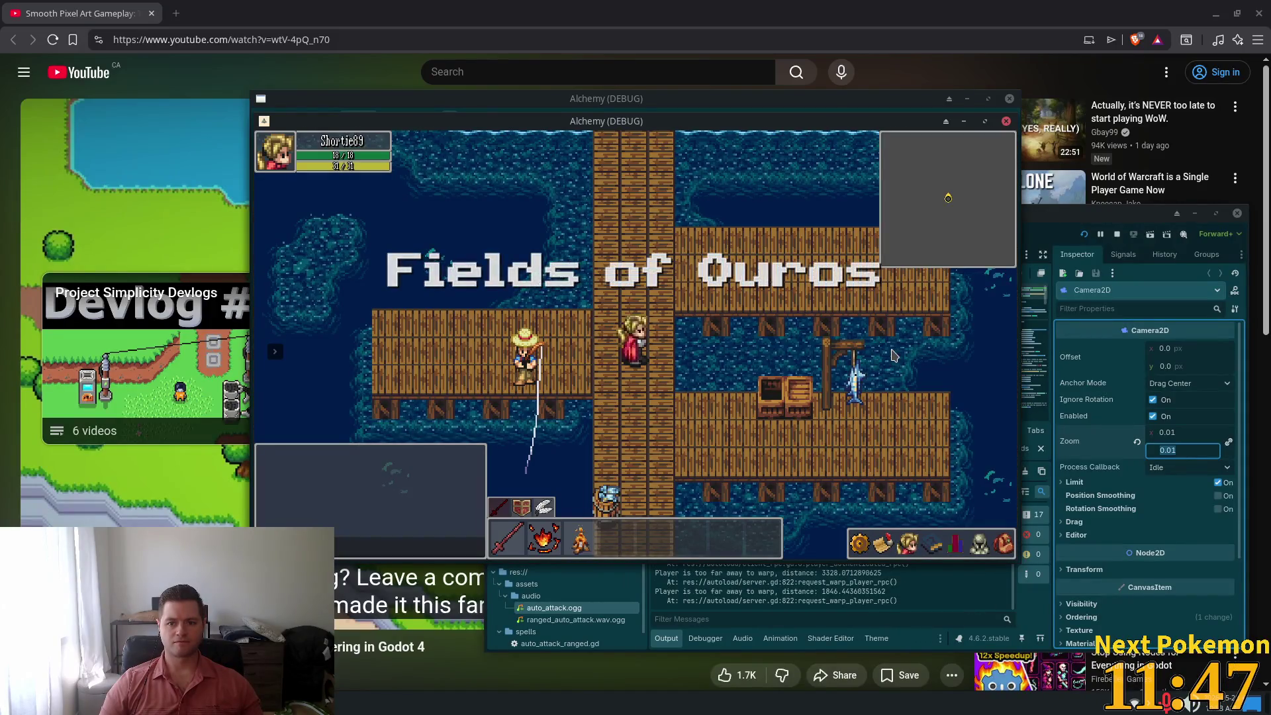
pyautogui.click(1179, 432)
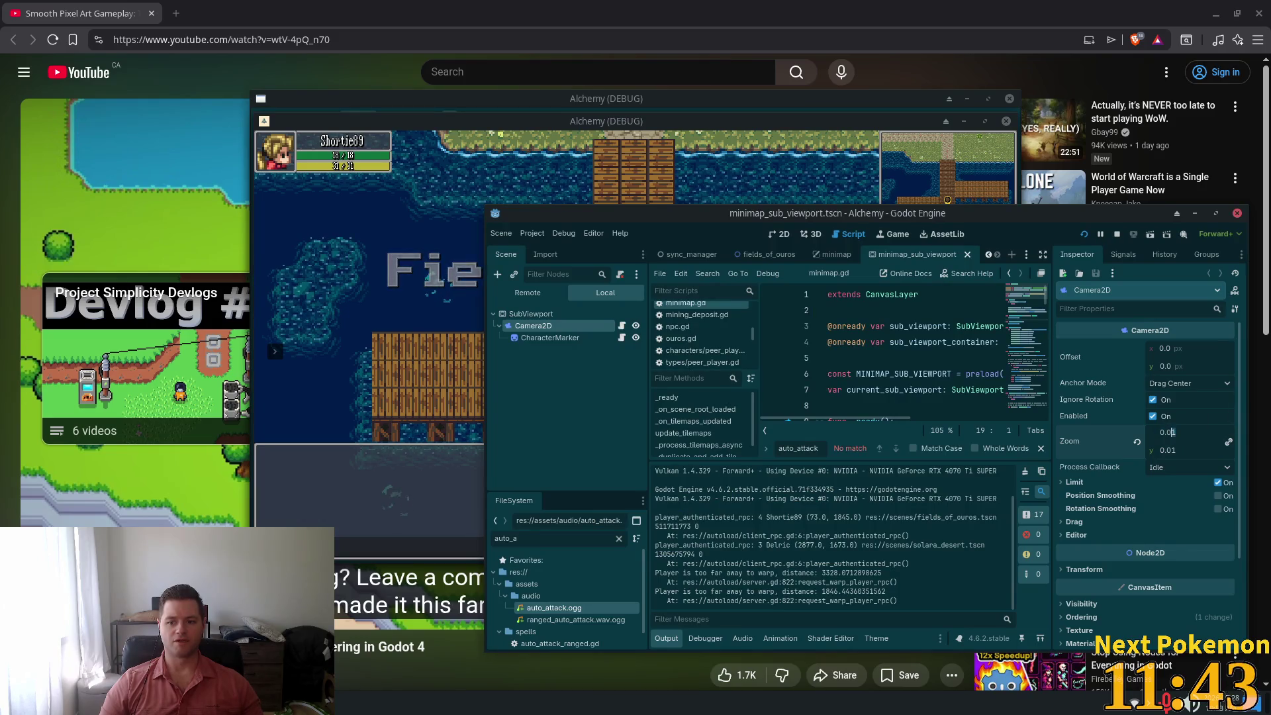
pyautogui.press('BackSpace')
pyautogui.write('8')
pyautogui.press('Tab')
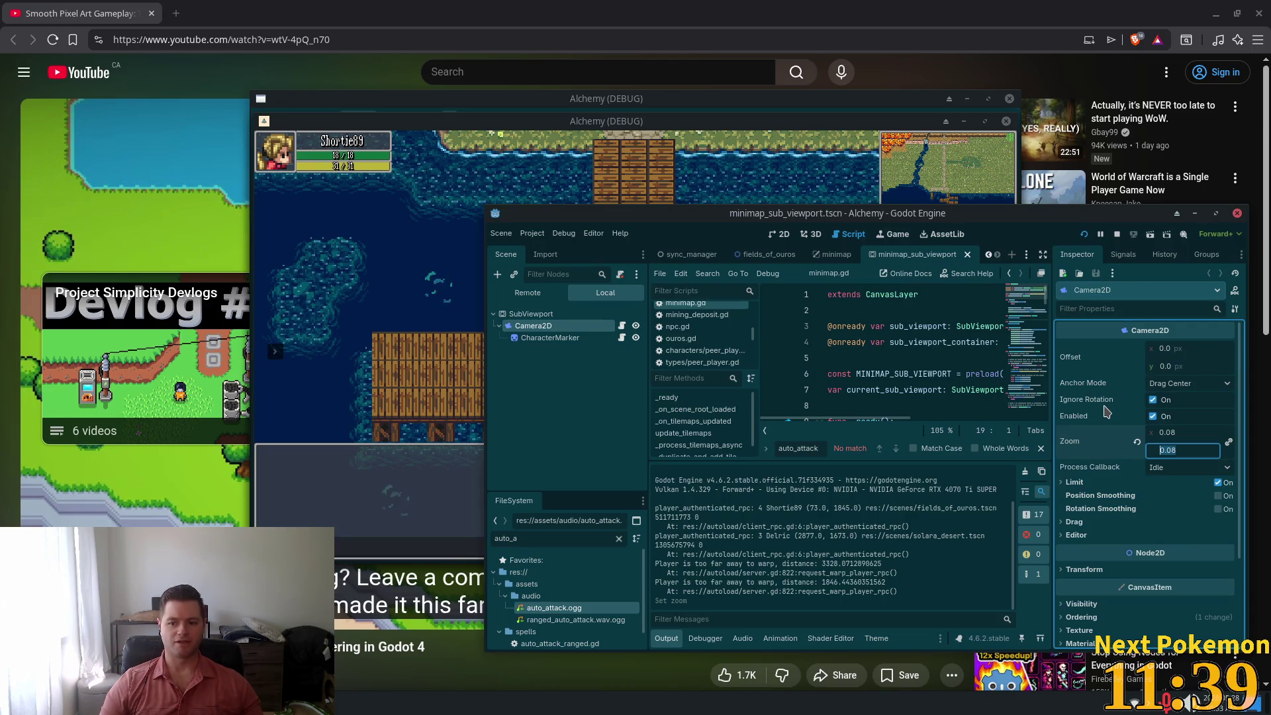
# Reselect the horizontal zoom value's decimal digits for further editing
pyautogui.click(1181, 433)
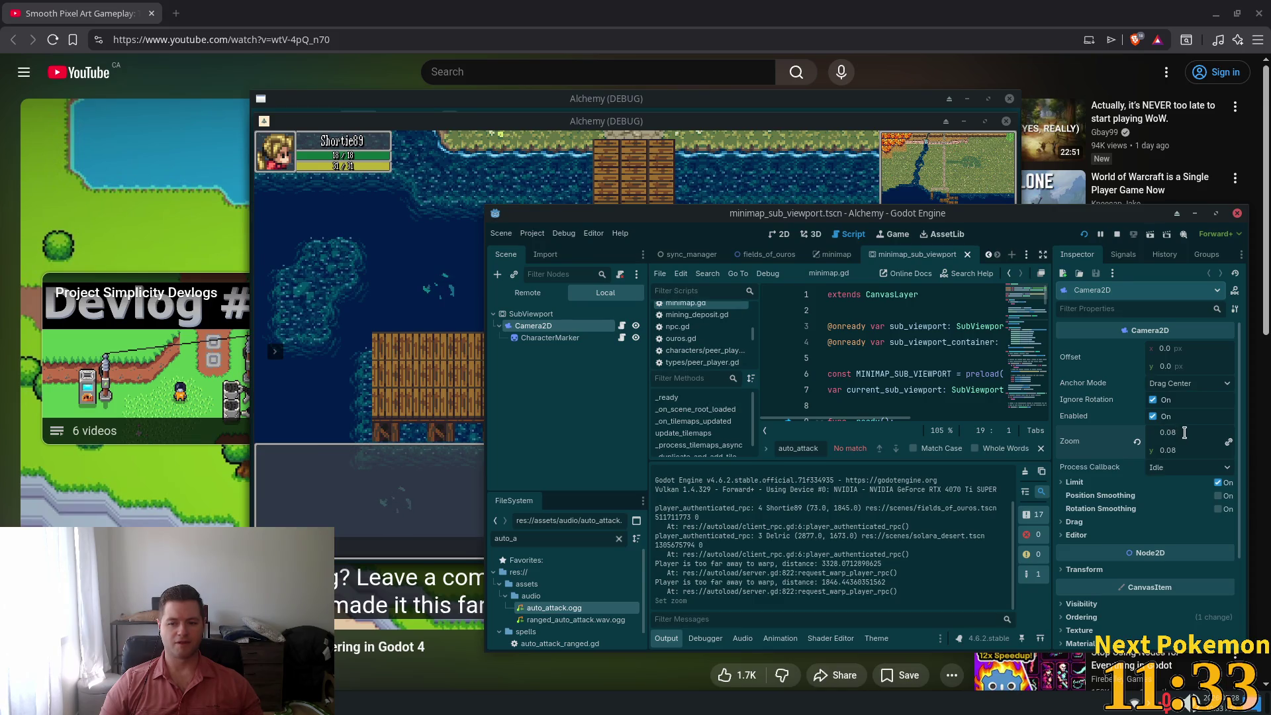
pyautogui.moveTo(1169, 431); pyautogui.dragTo(1178, 433)
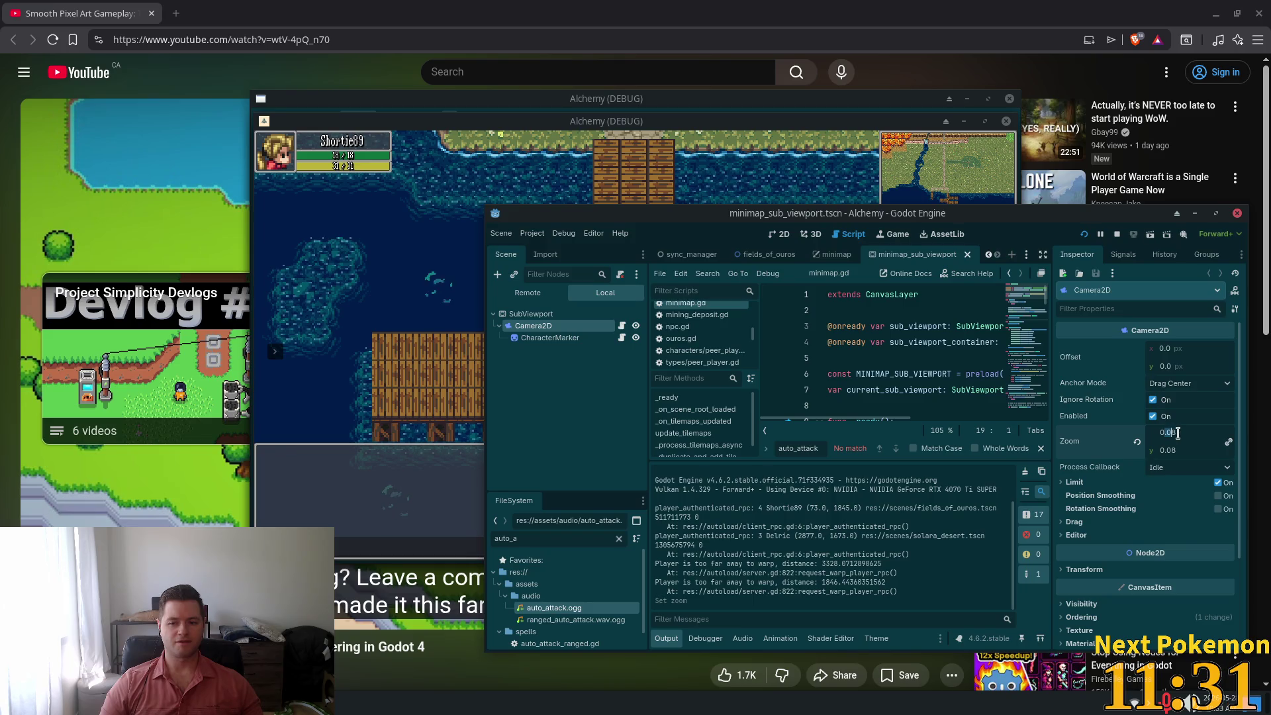
pyautogui.click(1171, 431)
# Set the minimap Camera2D zoom to 0.09 on both axes and save the scene
pyautogui.write('16')
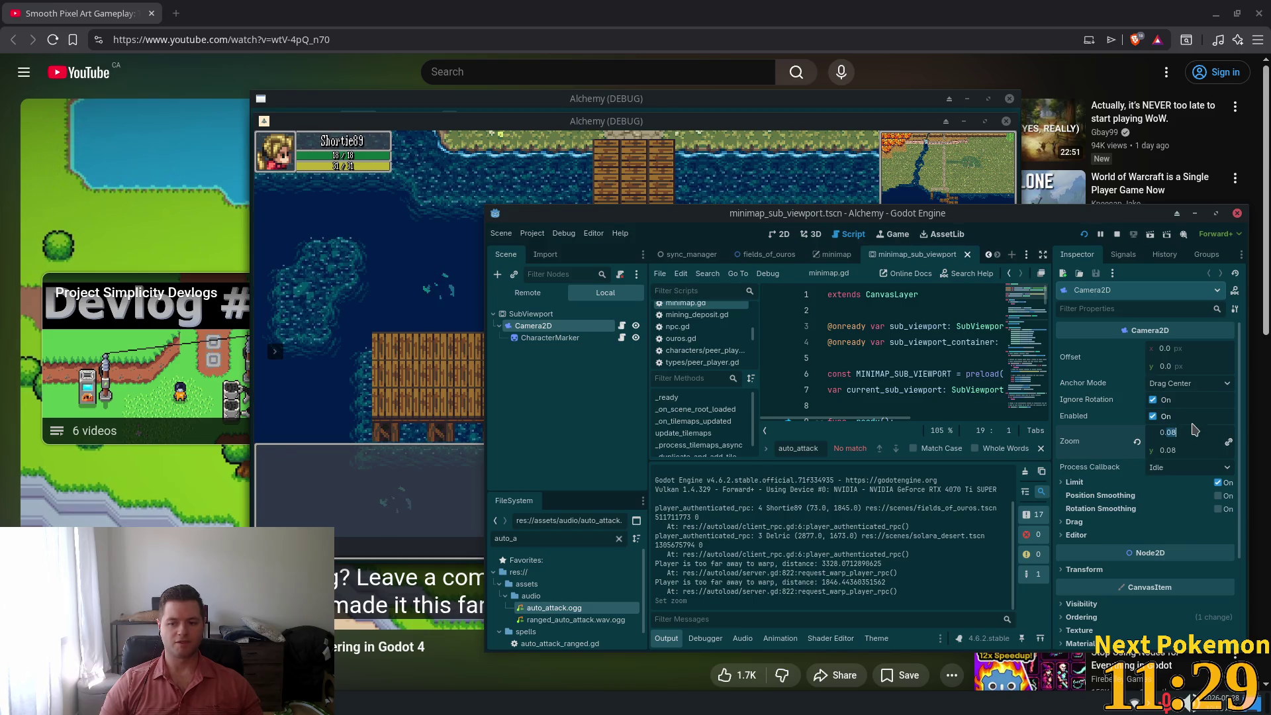
pyautogui.click(1181, 448)
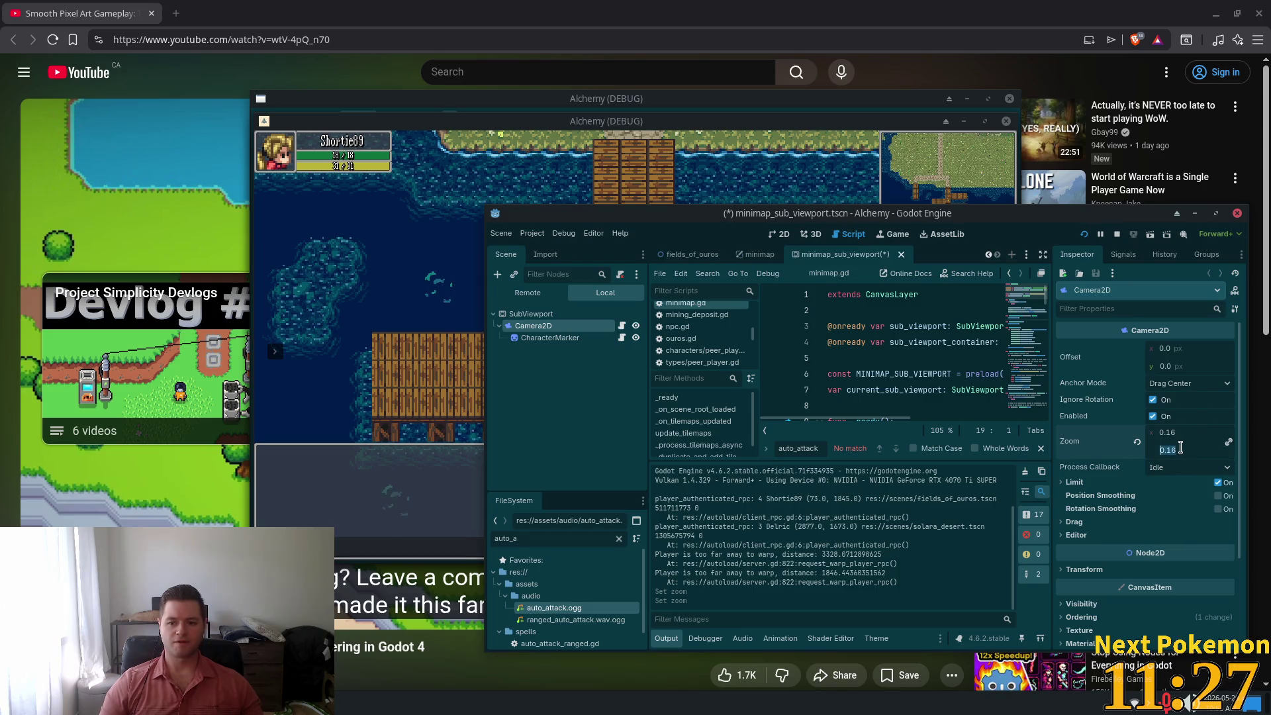
pyautogui.doubleClick(1171, 450)
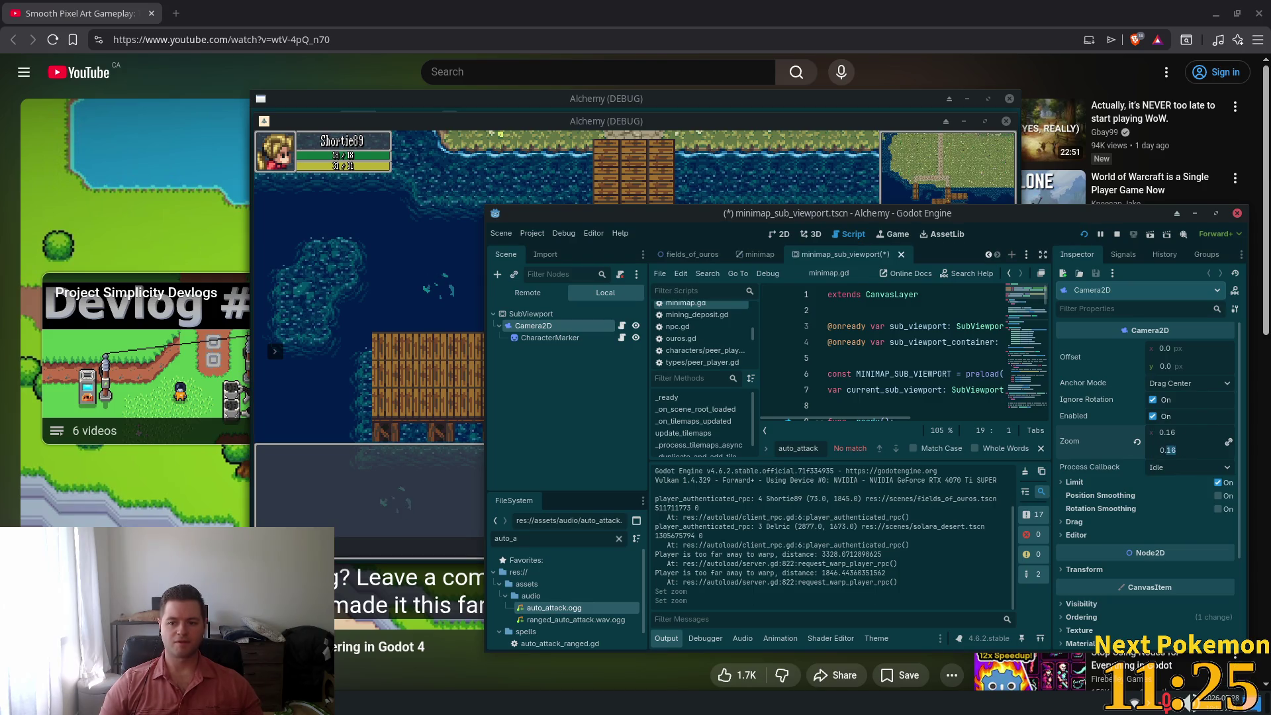
pyautogui.write('0.09')
pyautogui.press('Return')
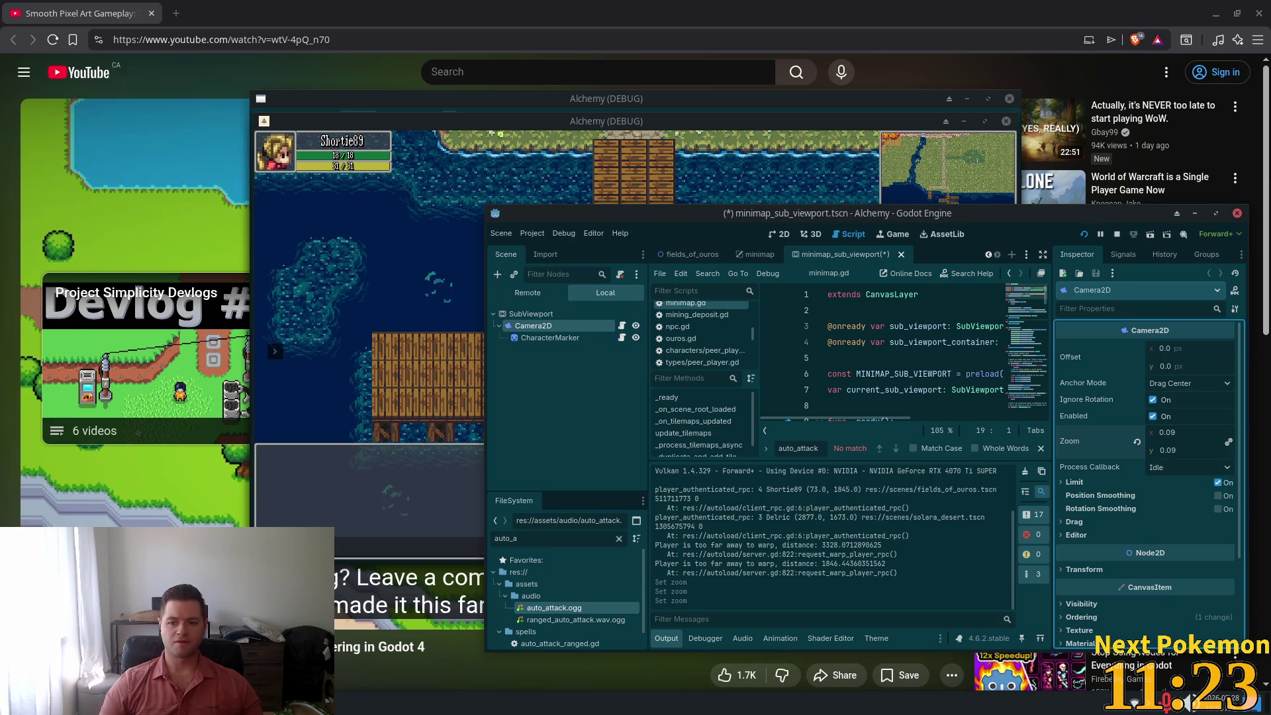
pyautogui.hotkey('ctrl', 's')
# Restart the game and check the minimap in the dock player's game window
pyautogui.click(1084, 235)
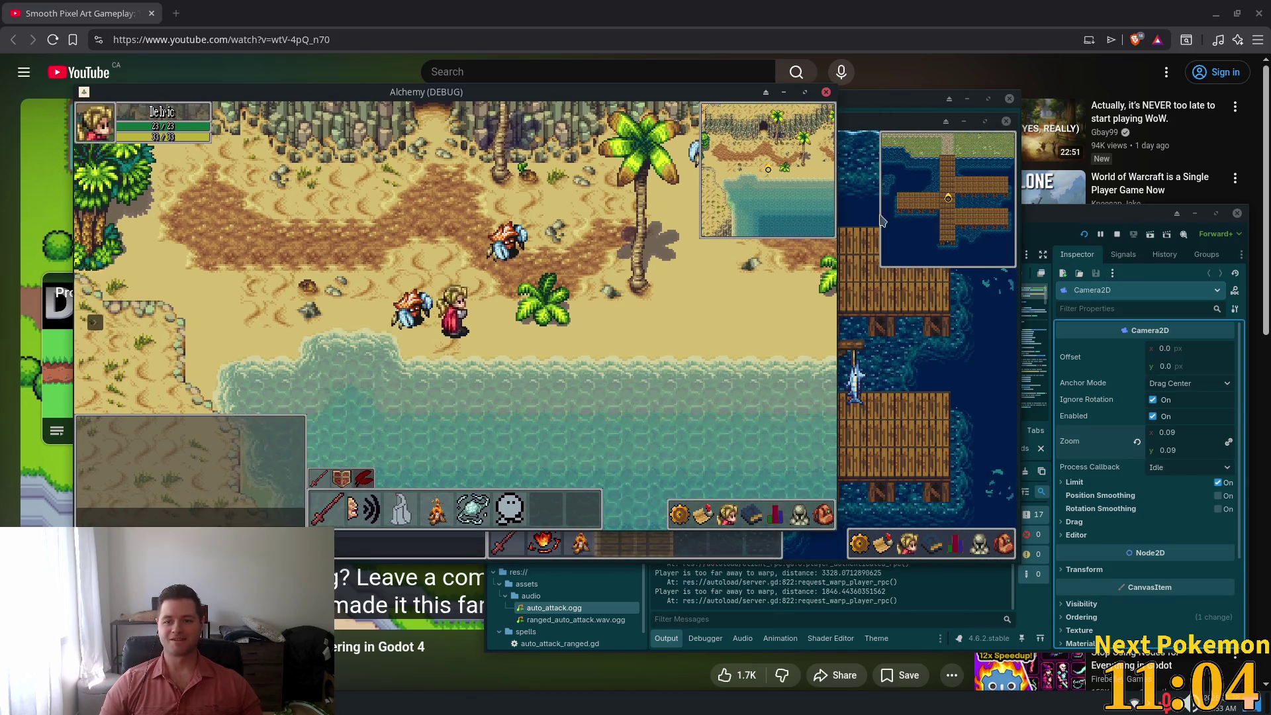
pyautogui.click(881, 221)
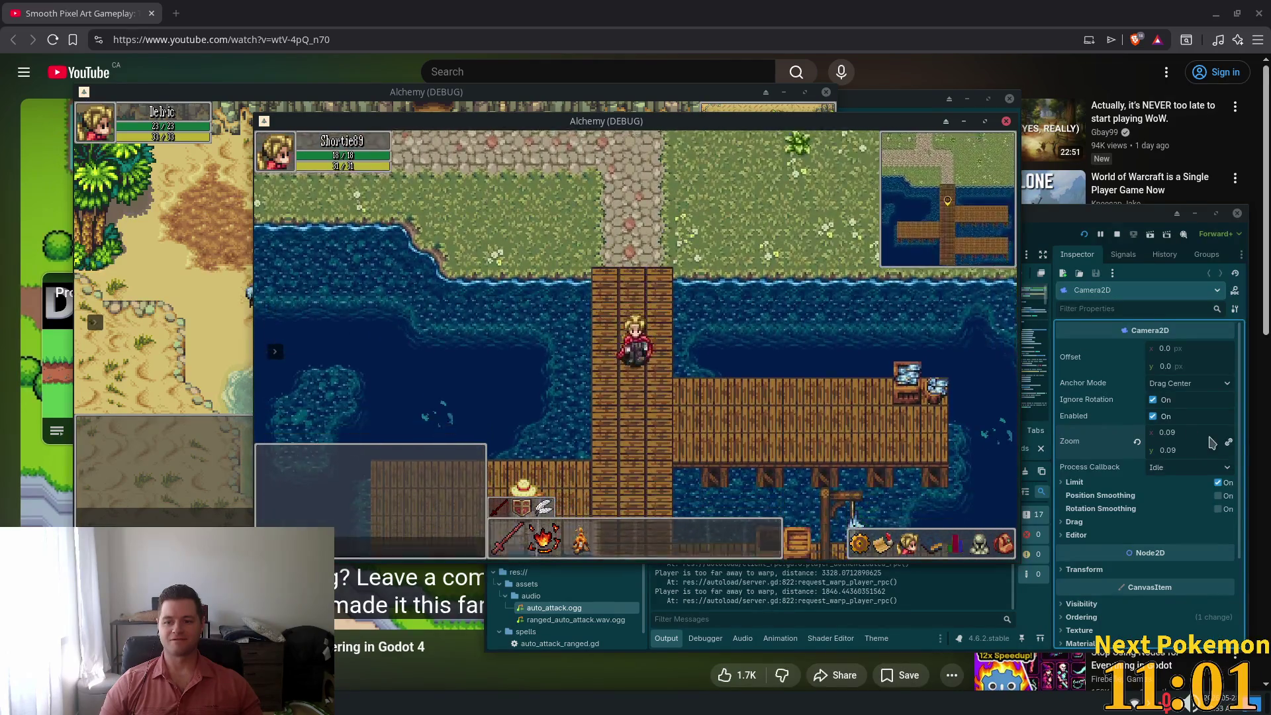
pyautogui.click(1221, 434)
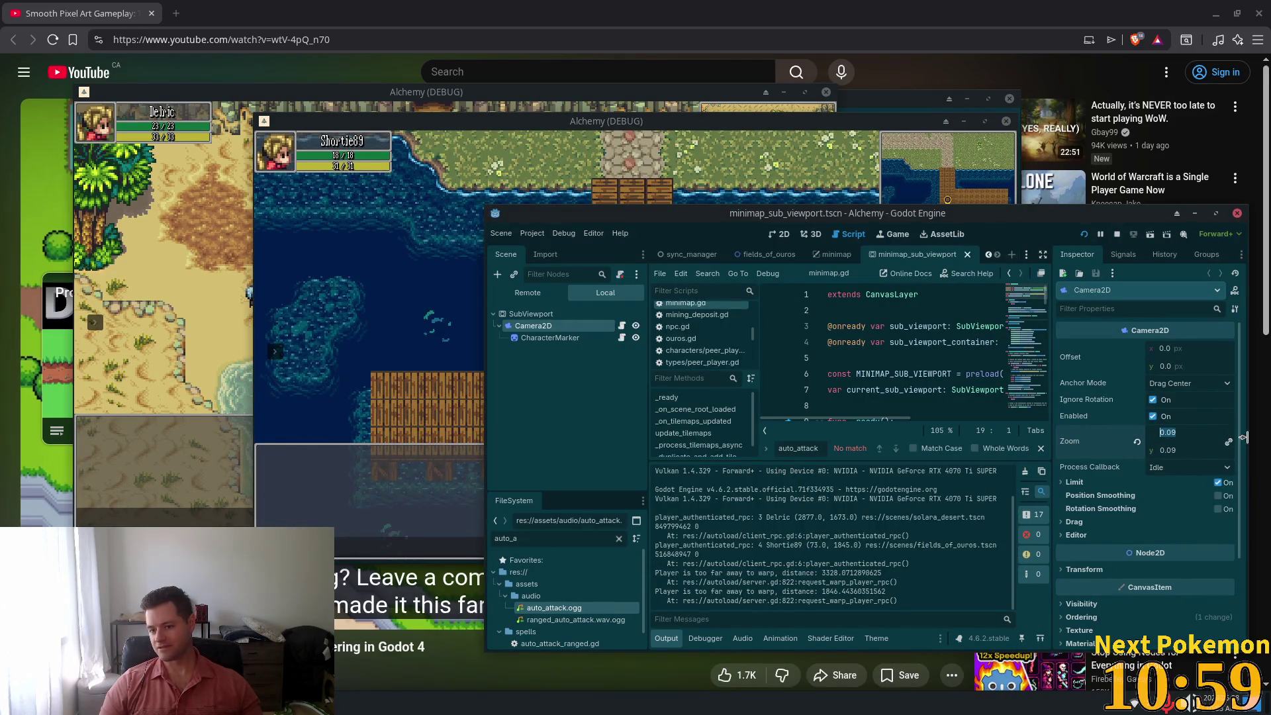
# Change horizontal zoom to 0.16 keeping 0.09 vertical, relaunch the game, and expand Drag settings
pyautogui.press('Return')
pyautogui.click(1164, 432)
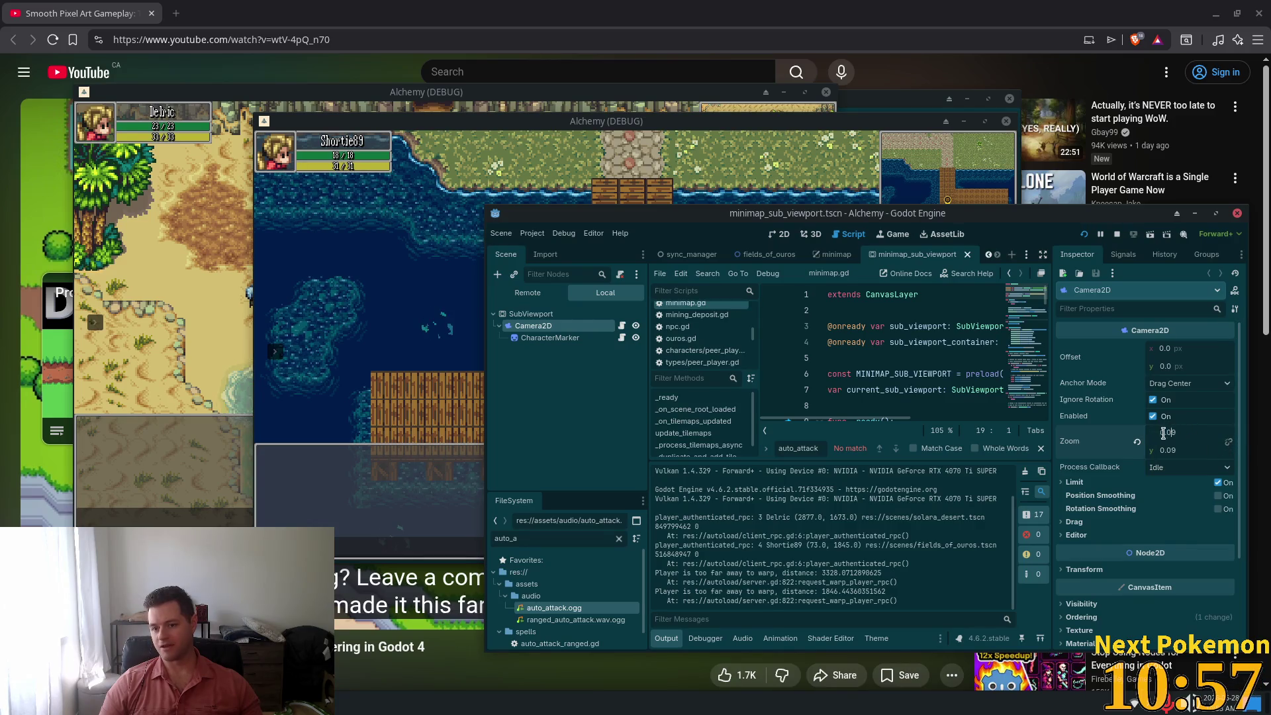
pyautogui.write('19')
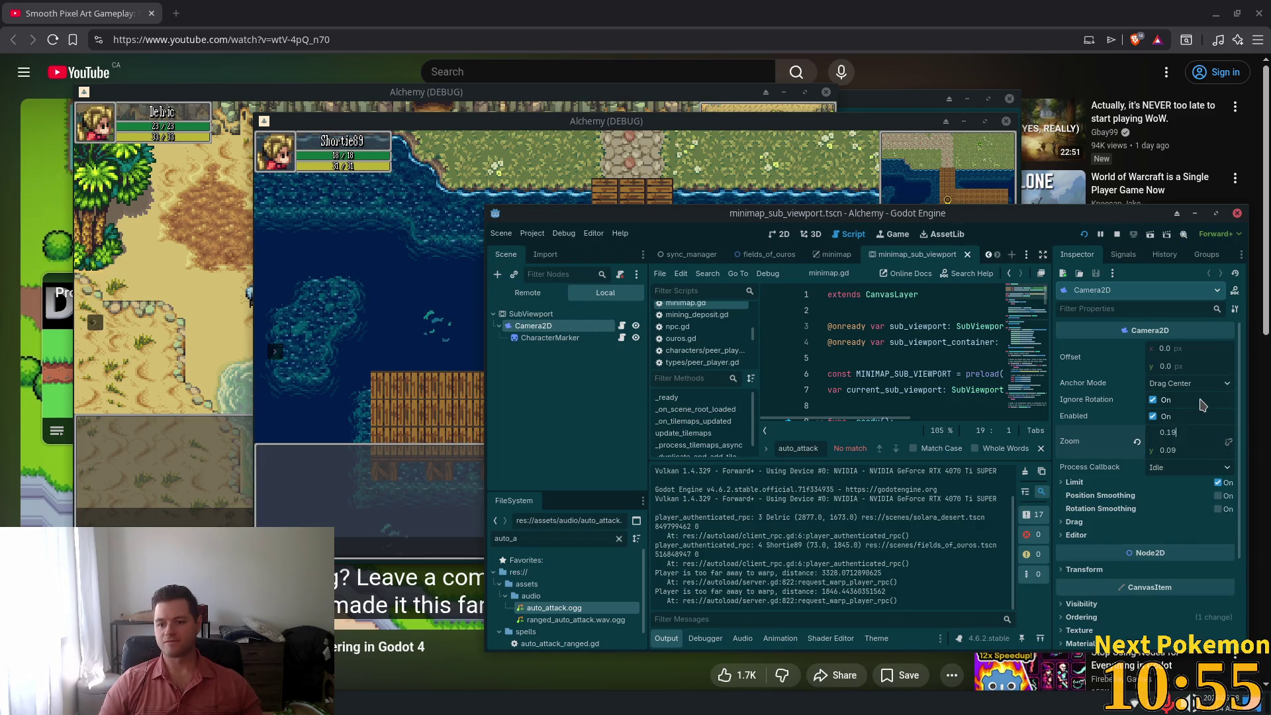
pyautogui.press('BackSpace')
pyautogui.press('Tab')
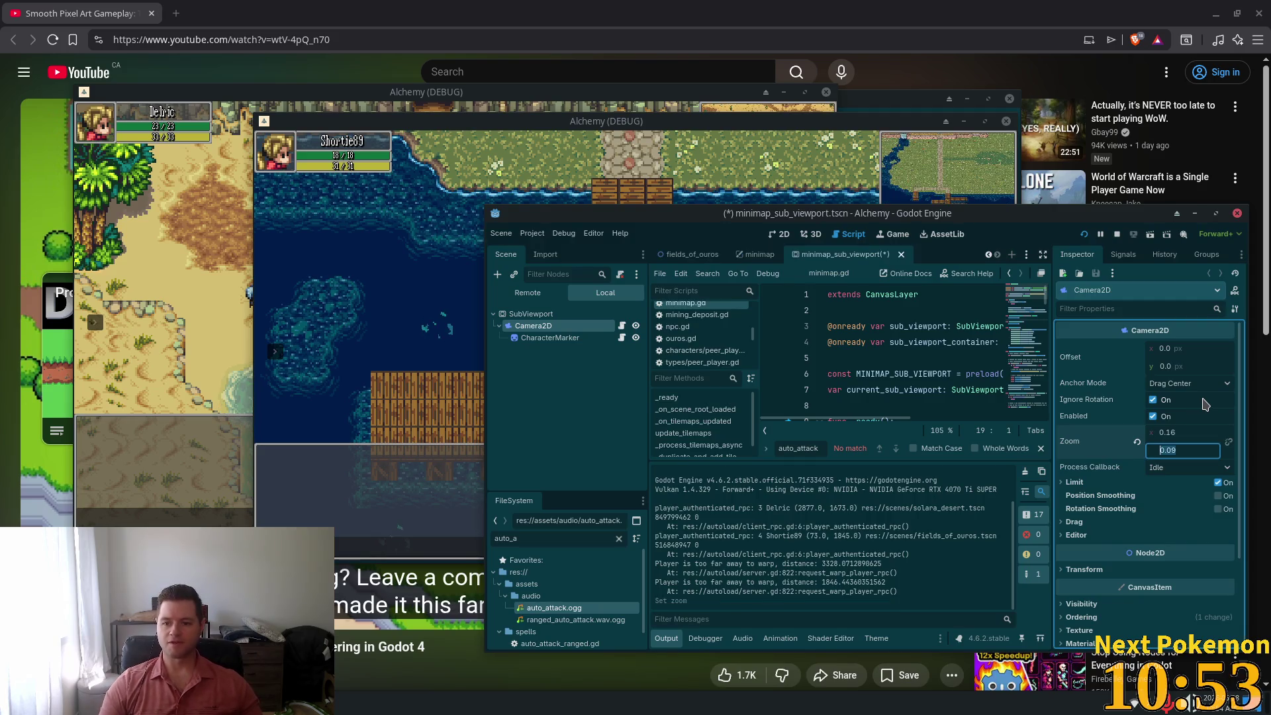
pyautogui.click(1085, 235)
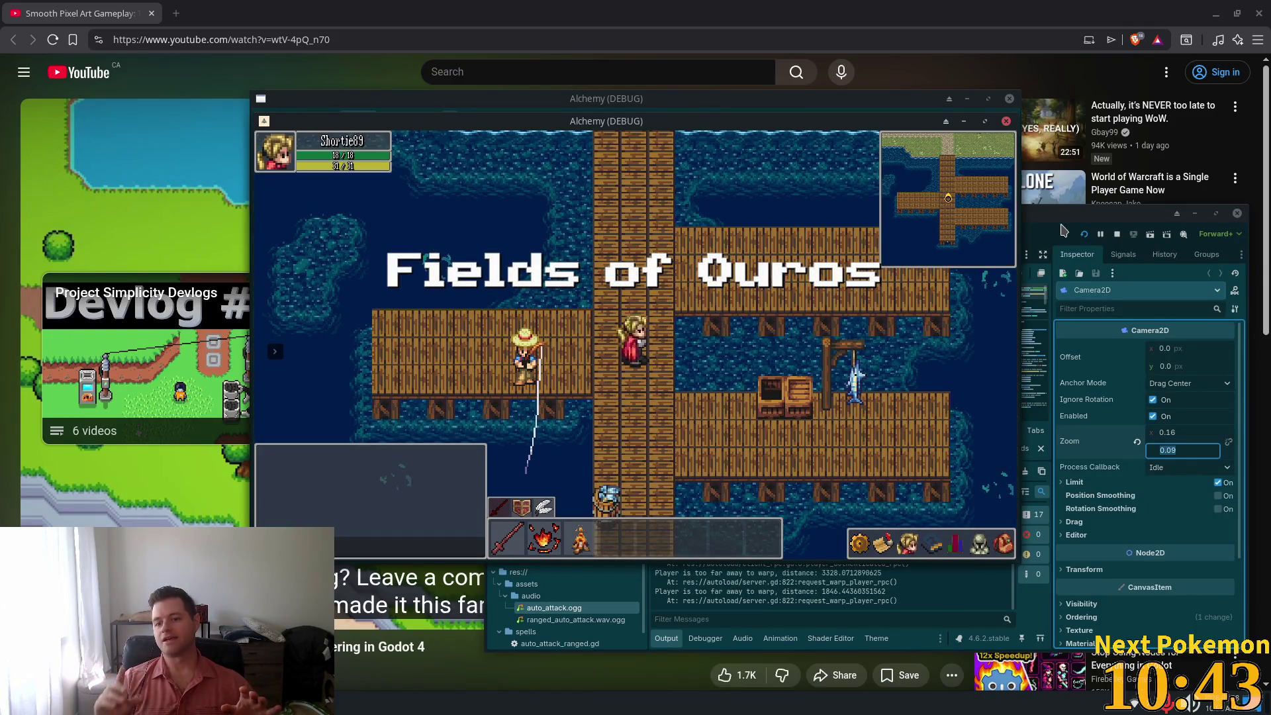
pyautogui.click(1129, 523)
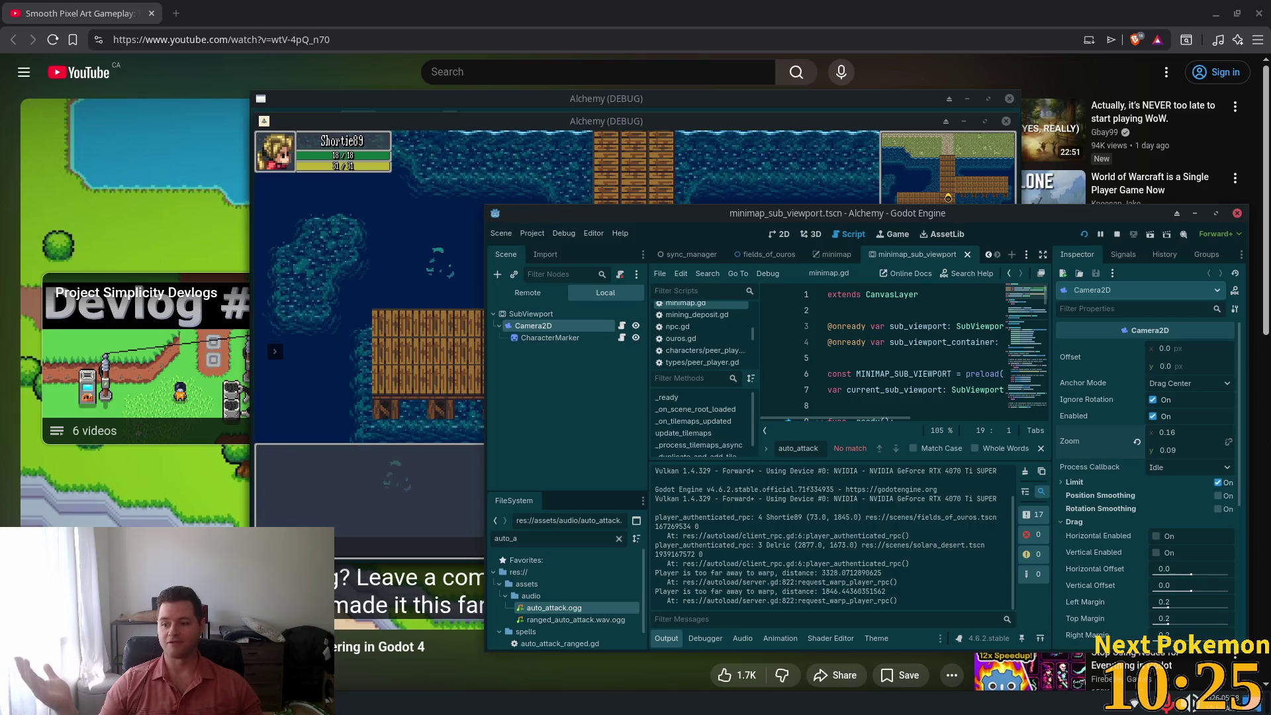
# Walk the player up and down the dock in the running game to check the minimap
pyautogui.click(759, 128)
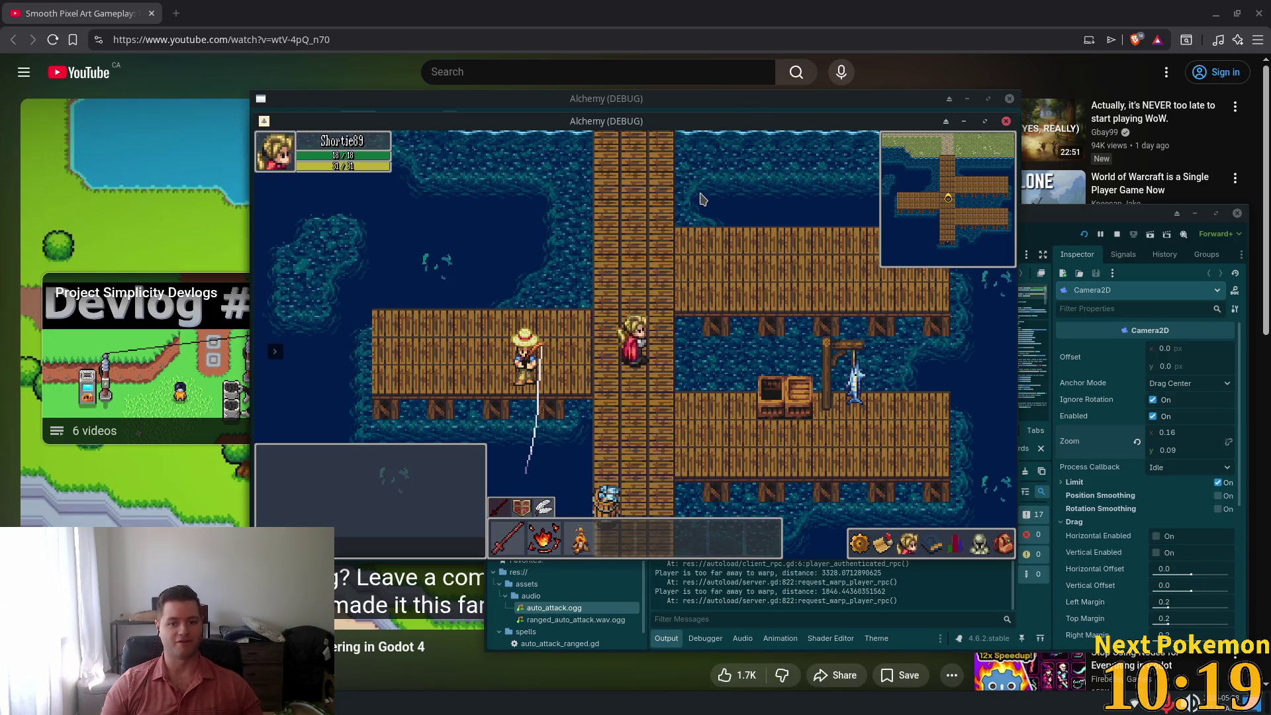
pyautogui.press('w')
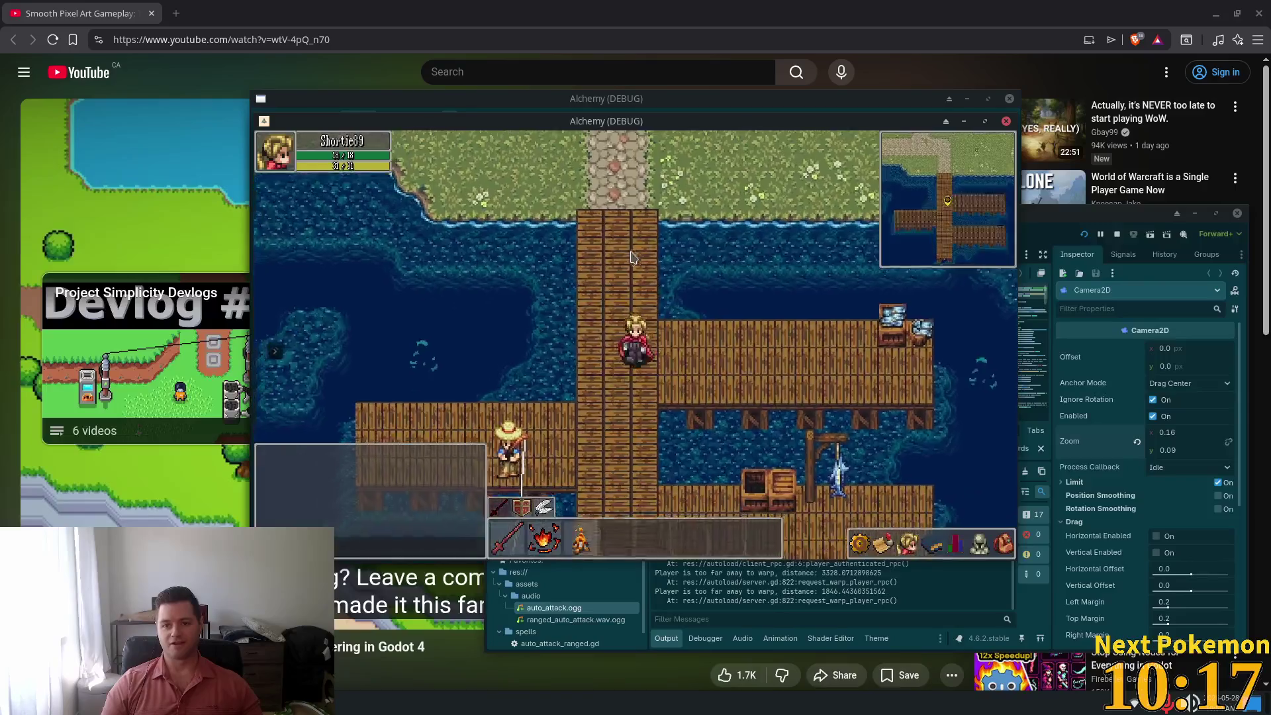
pyautogui.press('s')
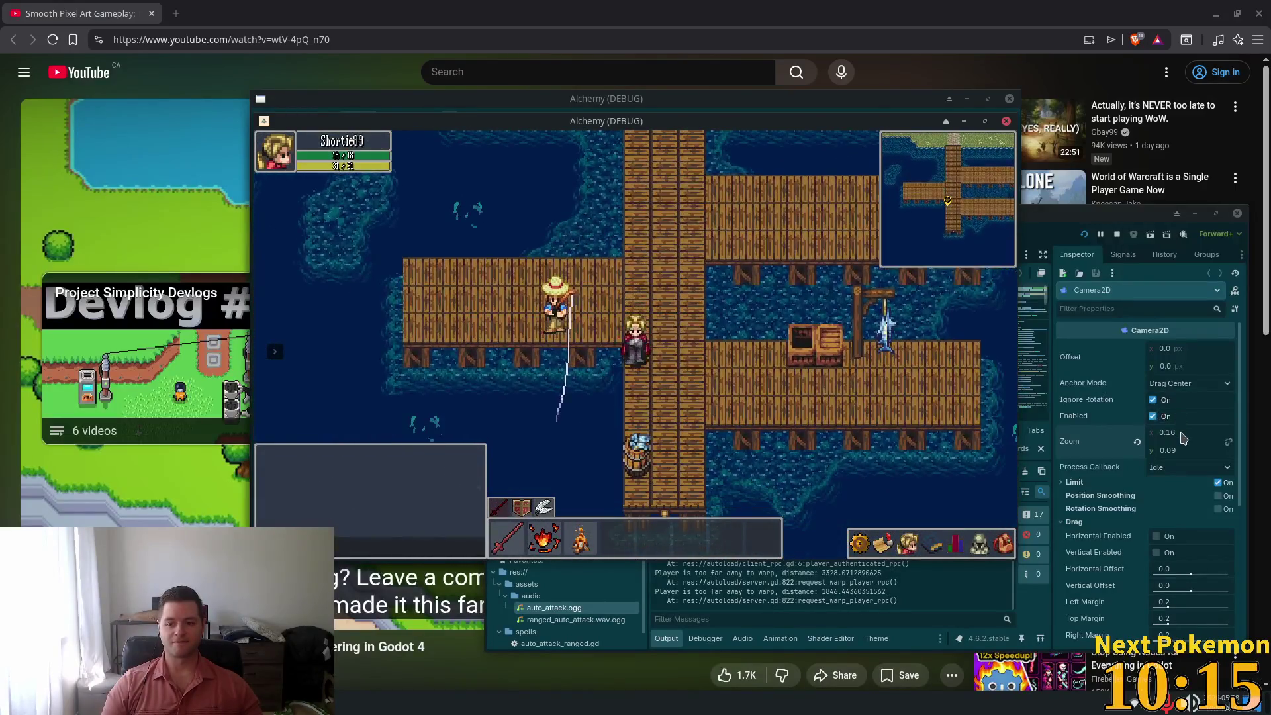
pyautogui.press('w')
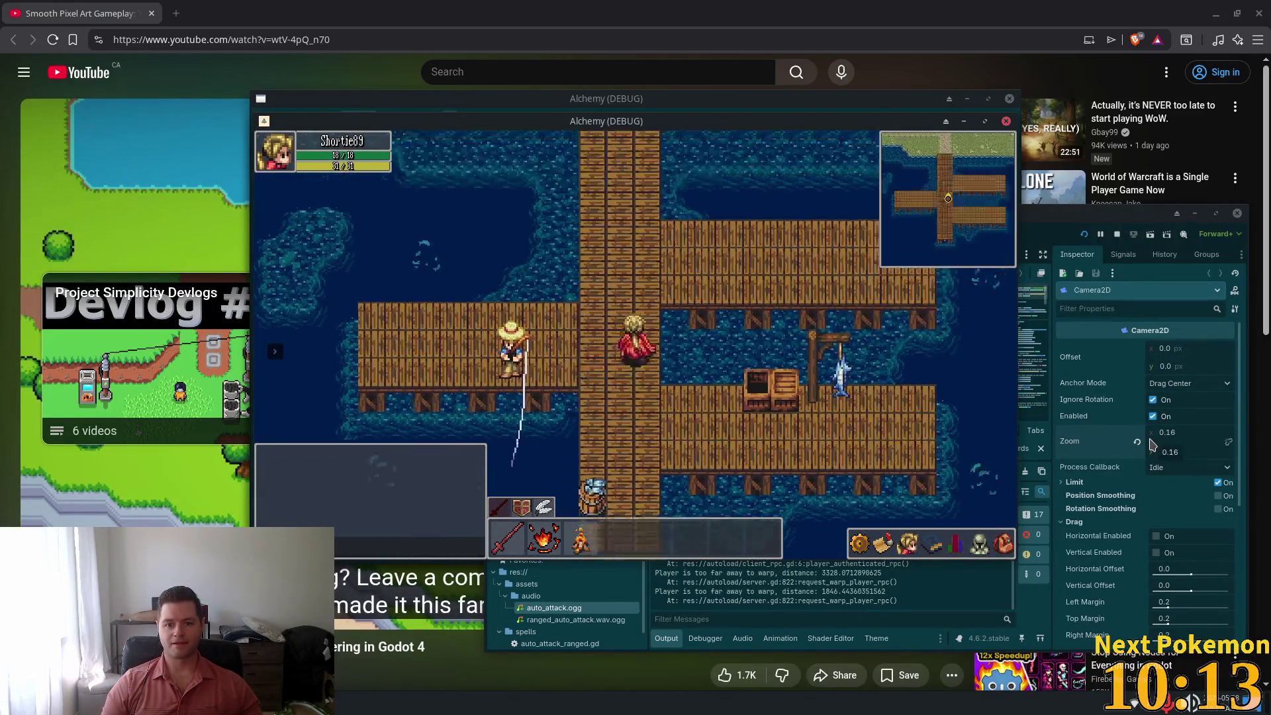
# Set the minimap camera zoom to 0.08 on both axes and save the minimap scene
pyautogui.moveTo(1151, 442); pyautogui.dragTo(1174, 437)
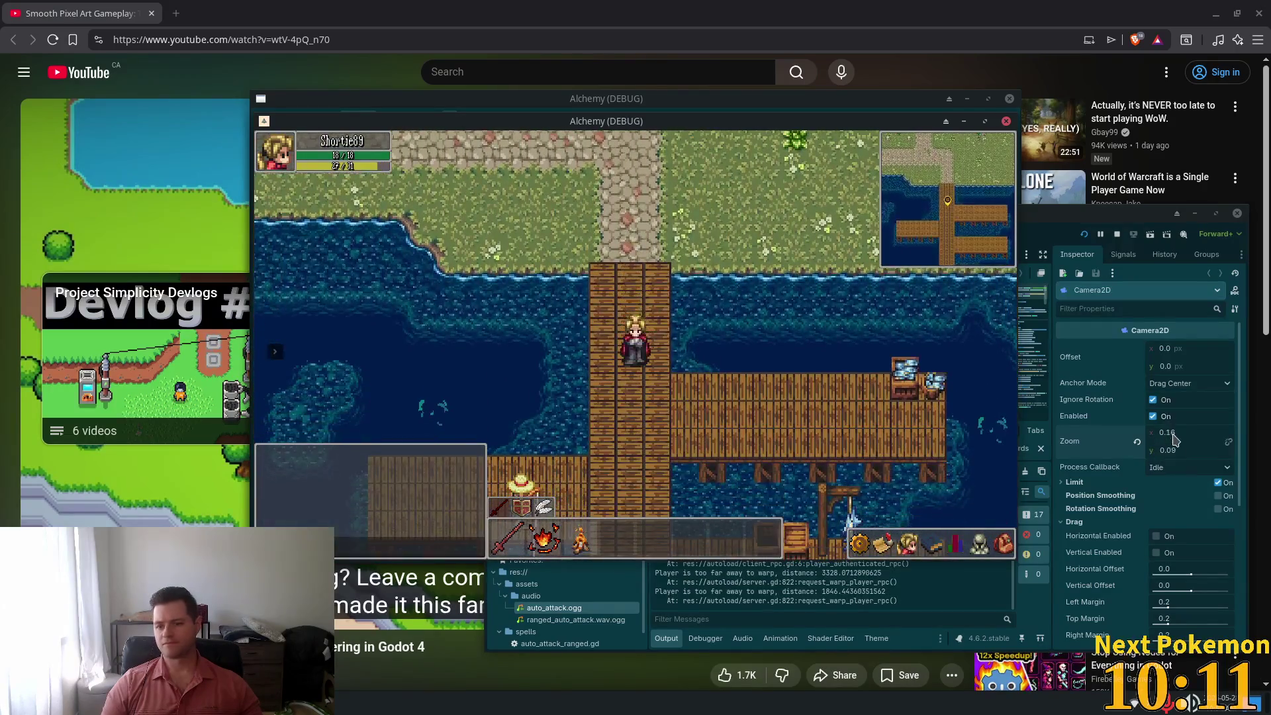
pyautogui.click(1175, 434)
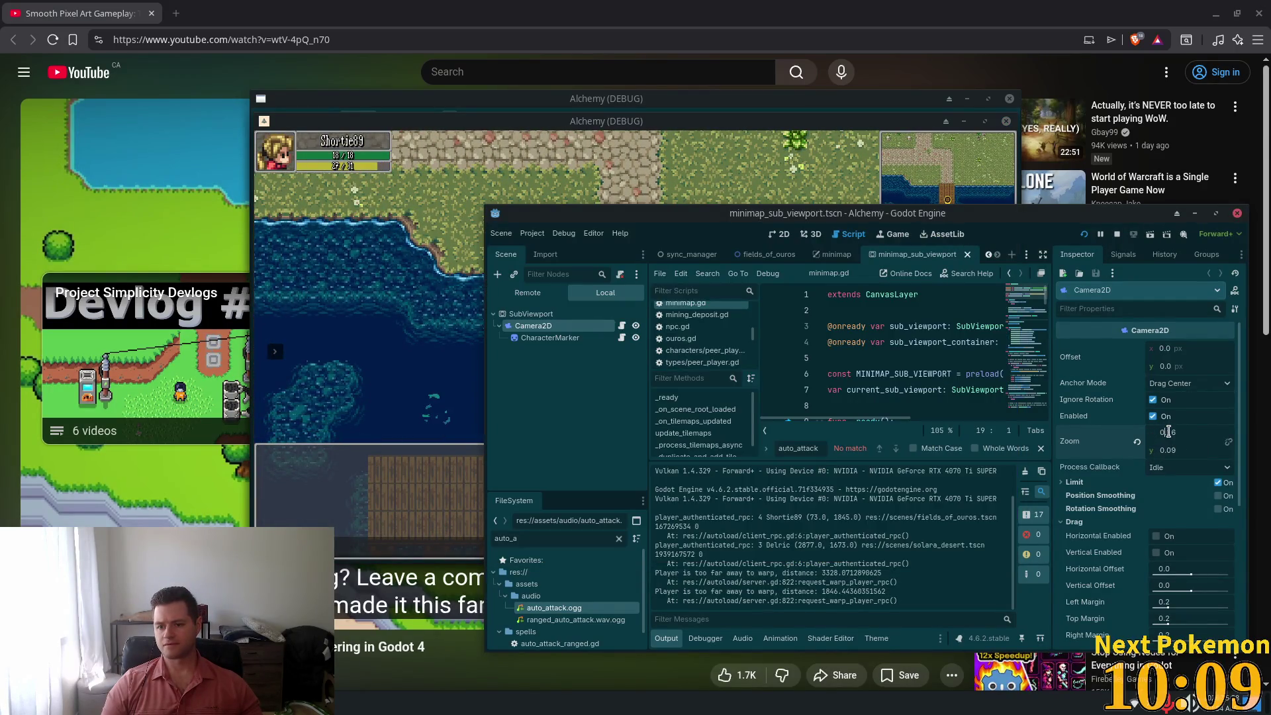
pyautogui.write('8')
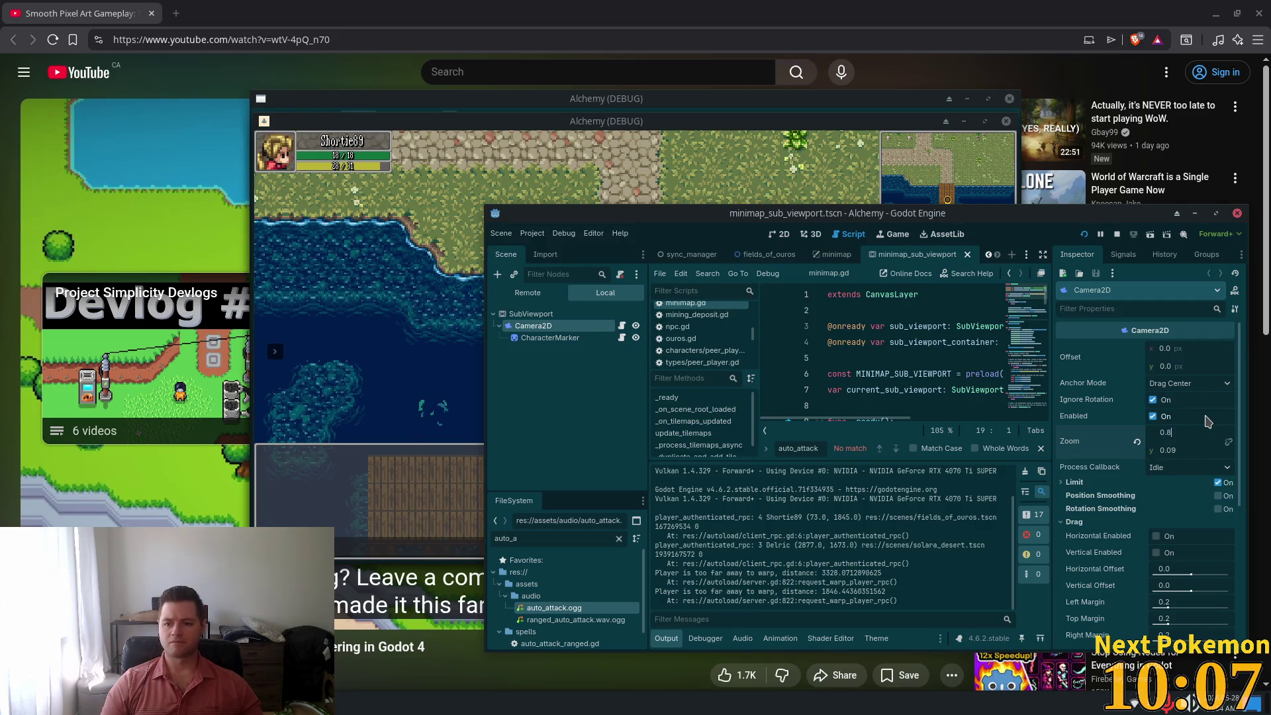
pyautogui.press('BackSpace')
pyautogui.write('8')
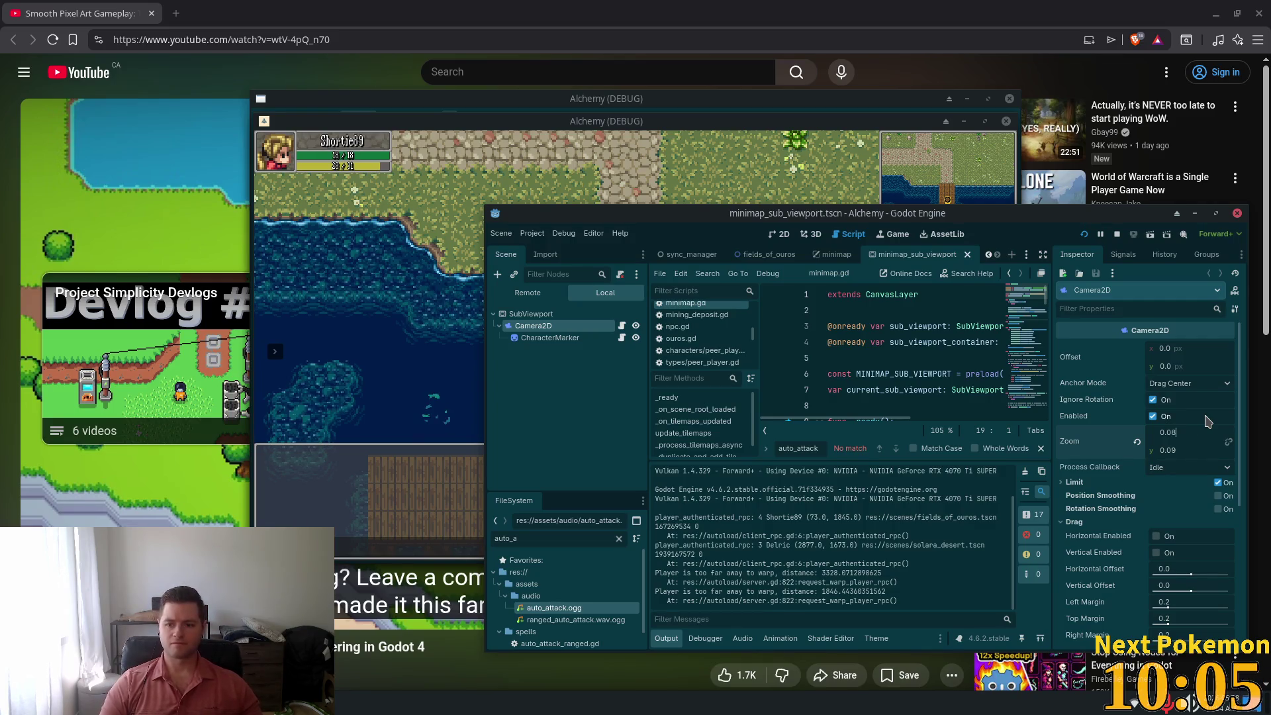
pyautogui.press('Tab')
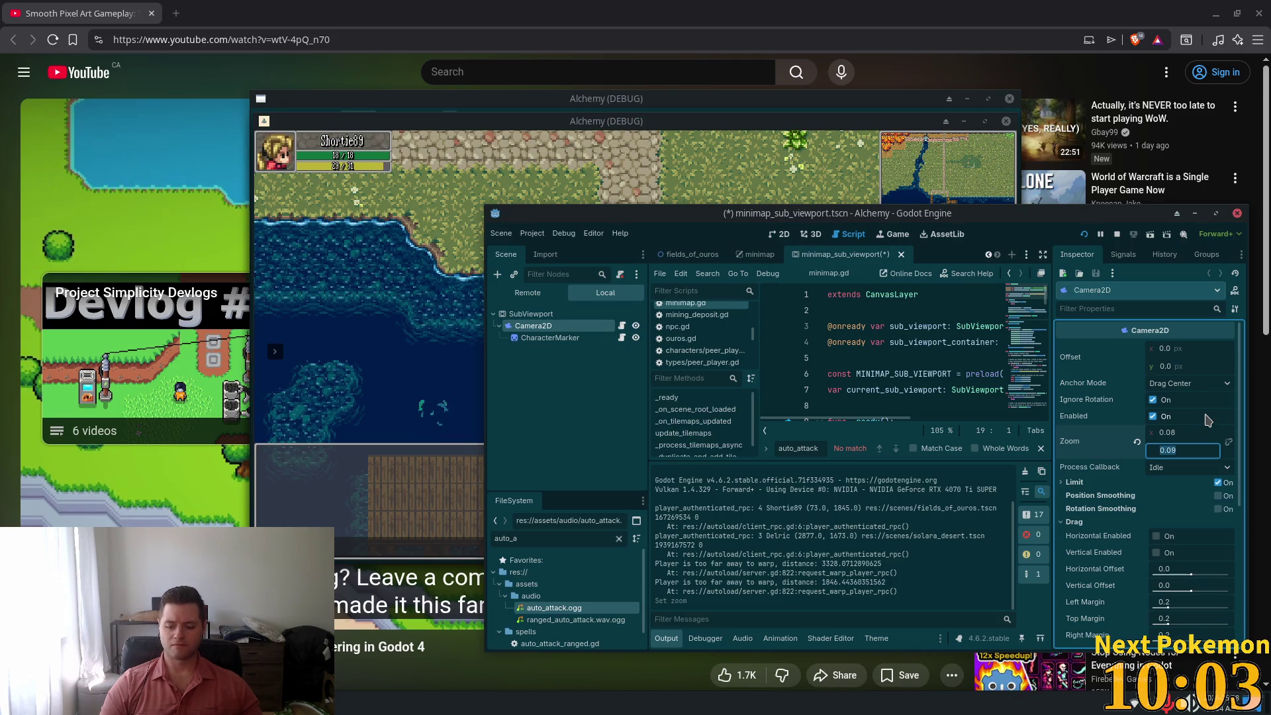
pyautogui.write('0.0')
pyautogui.press('Return')
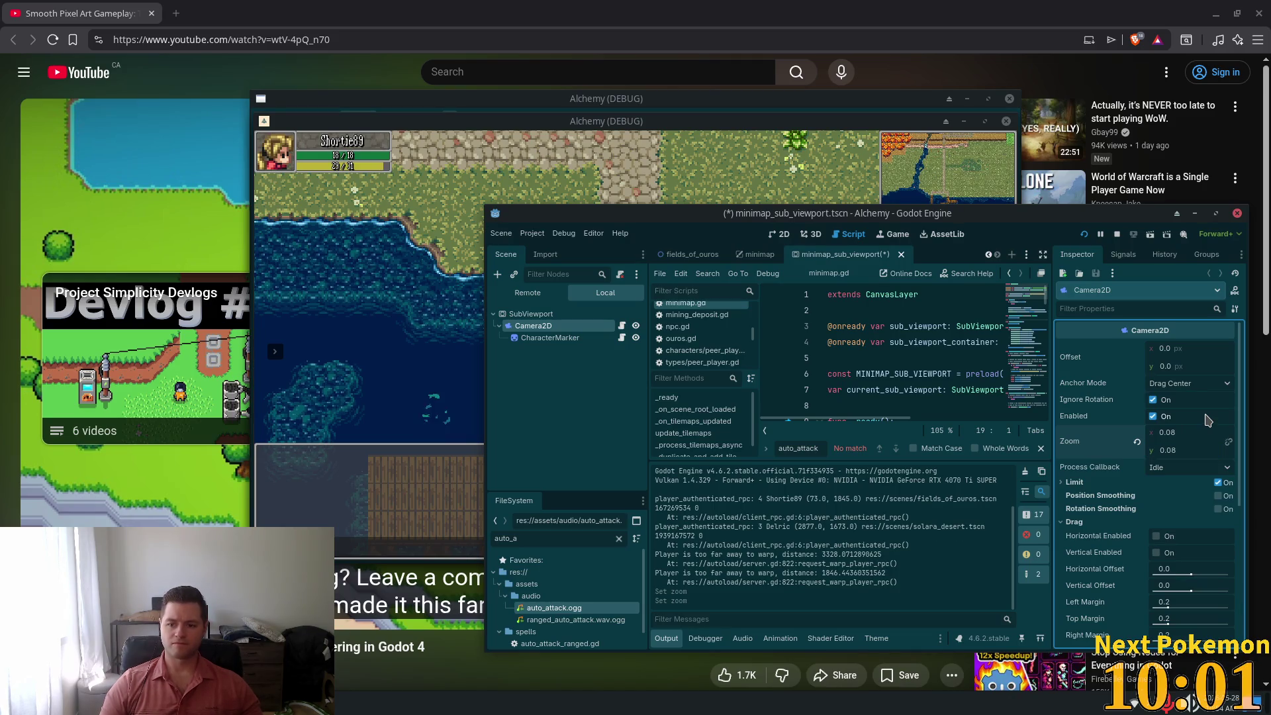
pyautogui.hotkey('ctrl', 's')
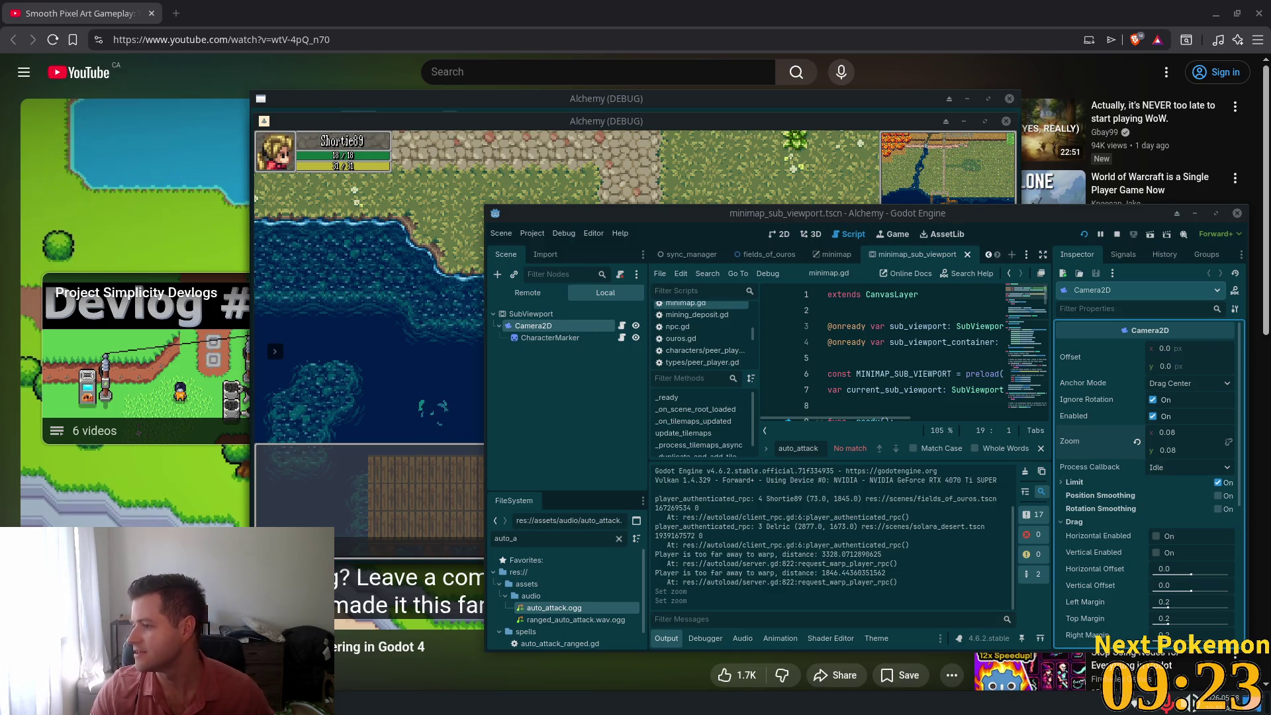
# Move the Godot editor window higher on screen, above the running game
pyautogui.click(871, 230)
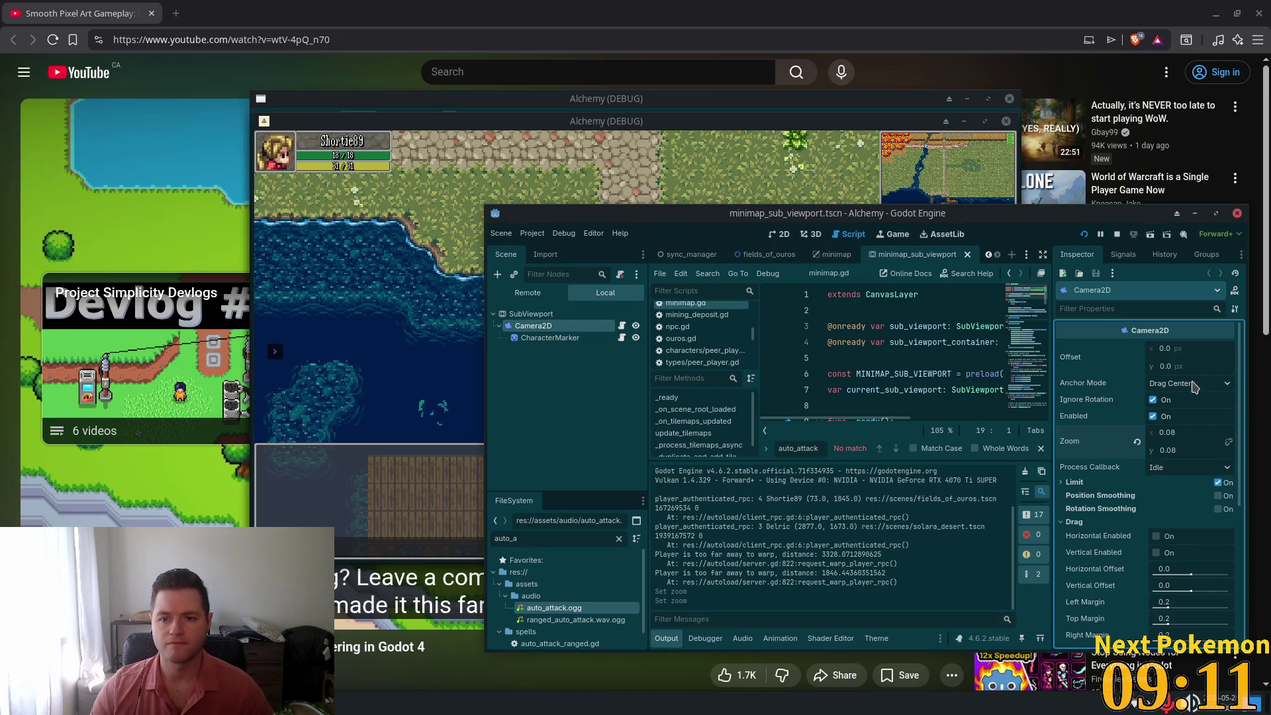
pyautogui.moveTo(880, 213)
pyautogui.mouseDown()
pyautogui.moveTo(653, 108)
pyautogui.moveTo(646, 127)
pyautogui.mouseUp()
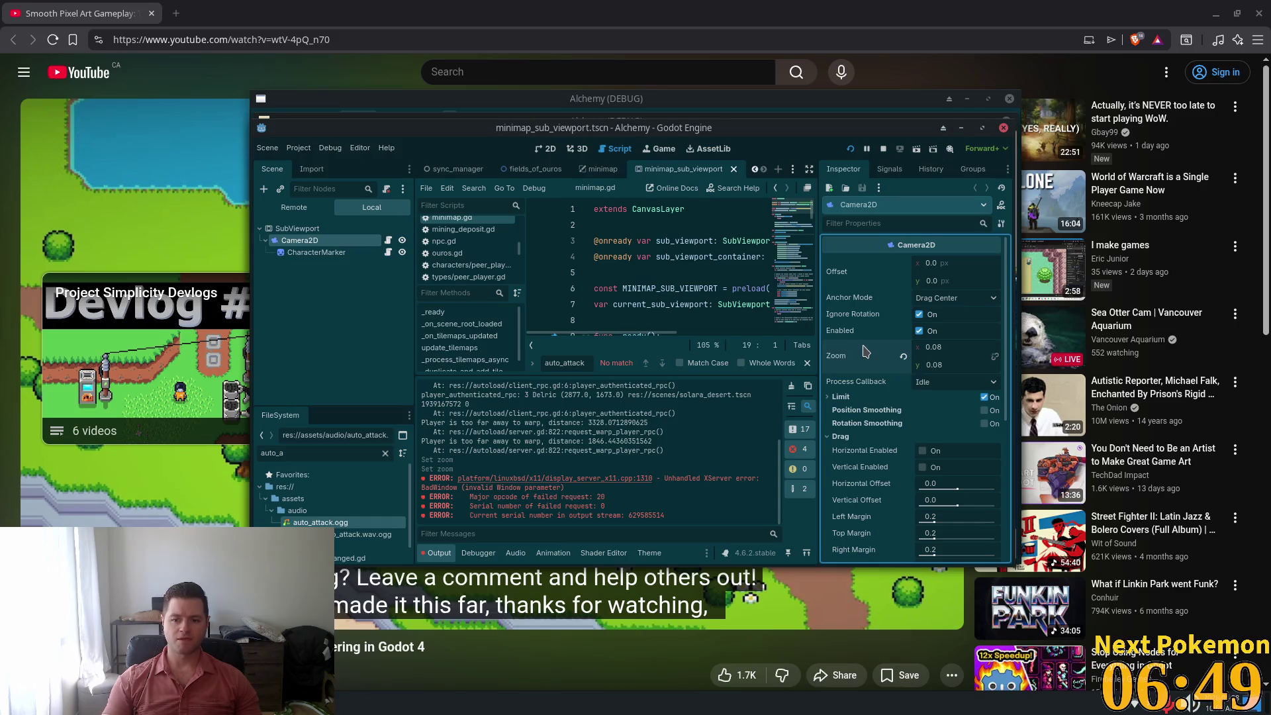
# Shift the editor left, relaunch the game, and expand the camera's Editor settings
pyautogui.moveTo(741, 128); pyautogui.dragTo(543, 111)
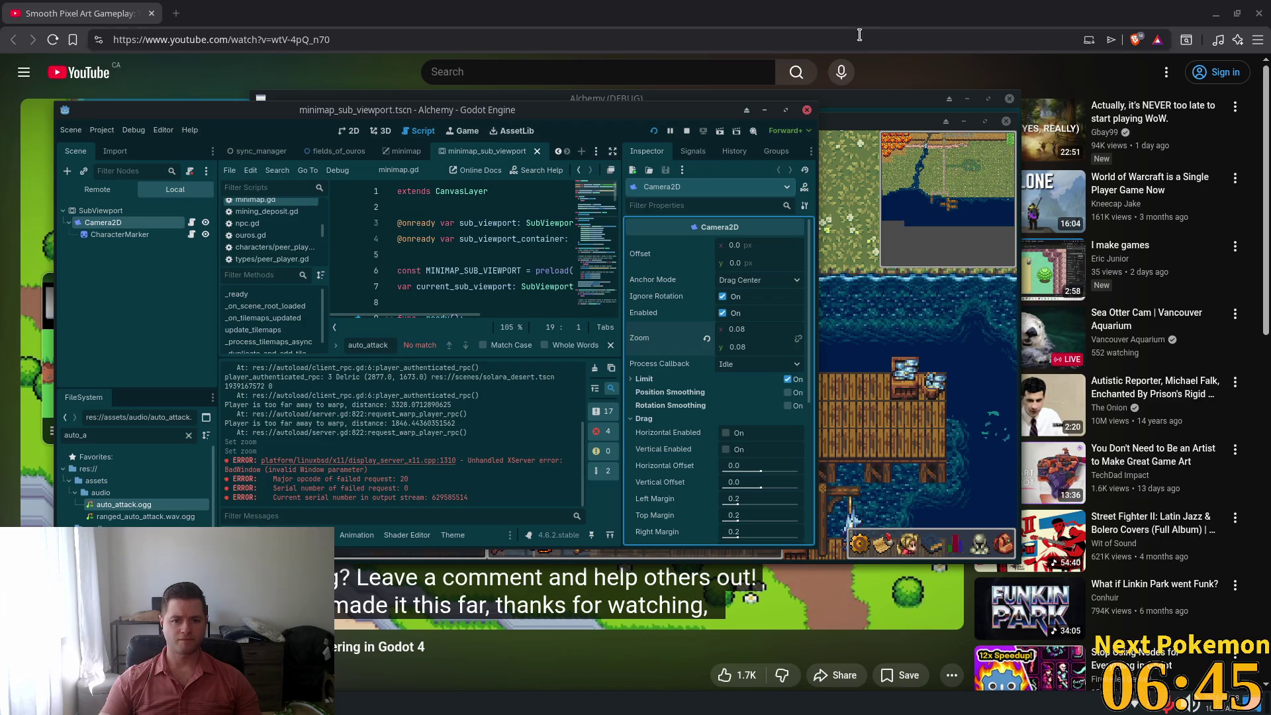
pyautogui.click(654, 132)
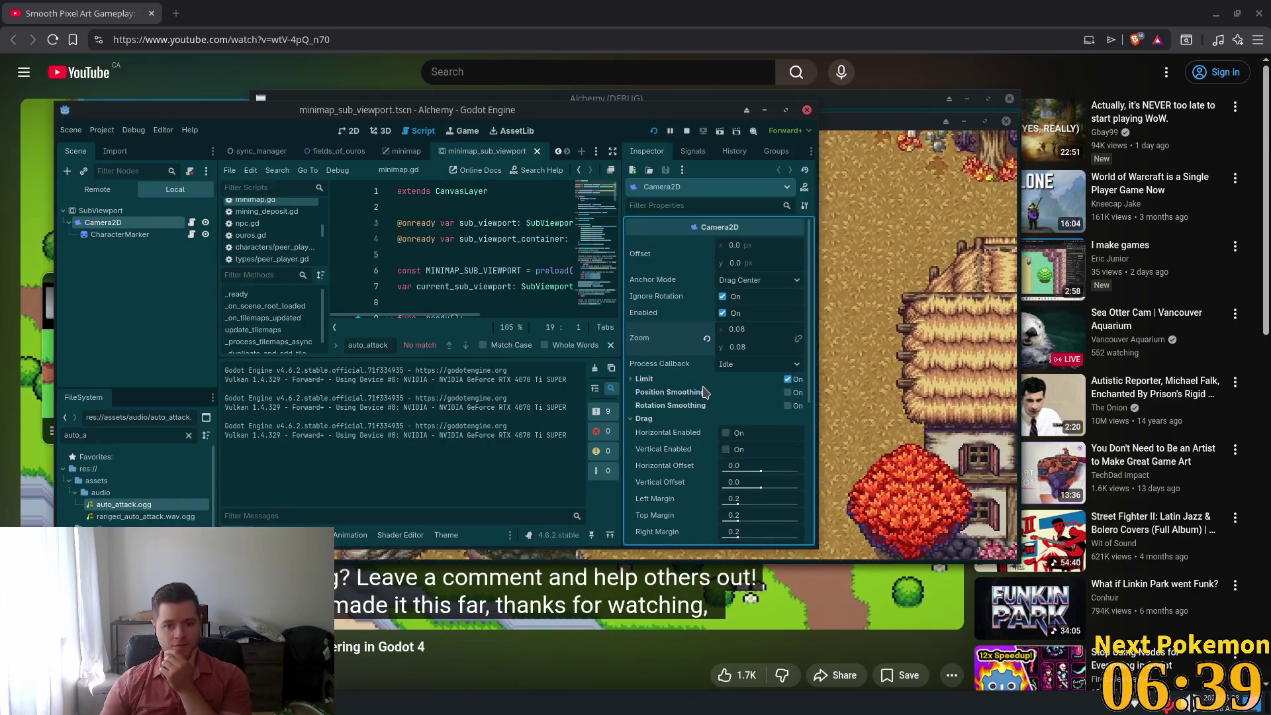
pyautogui.scroll(-2, 718, 424)
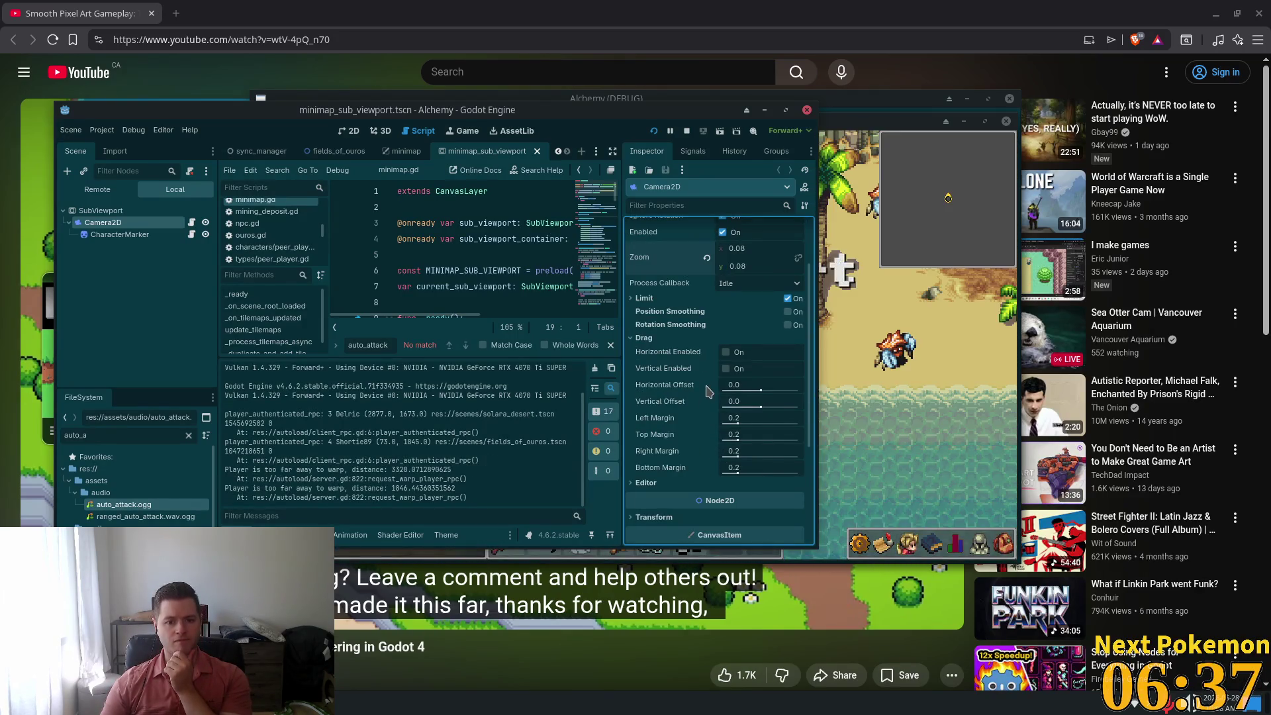
pyautogui.click(647, 483)
pyautogui.scroll(-2, 645, 407)
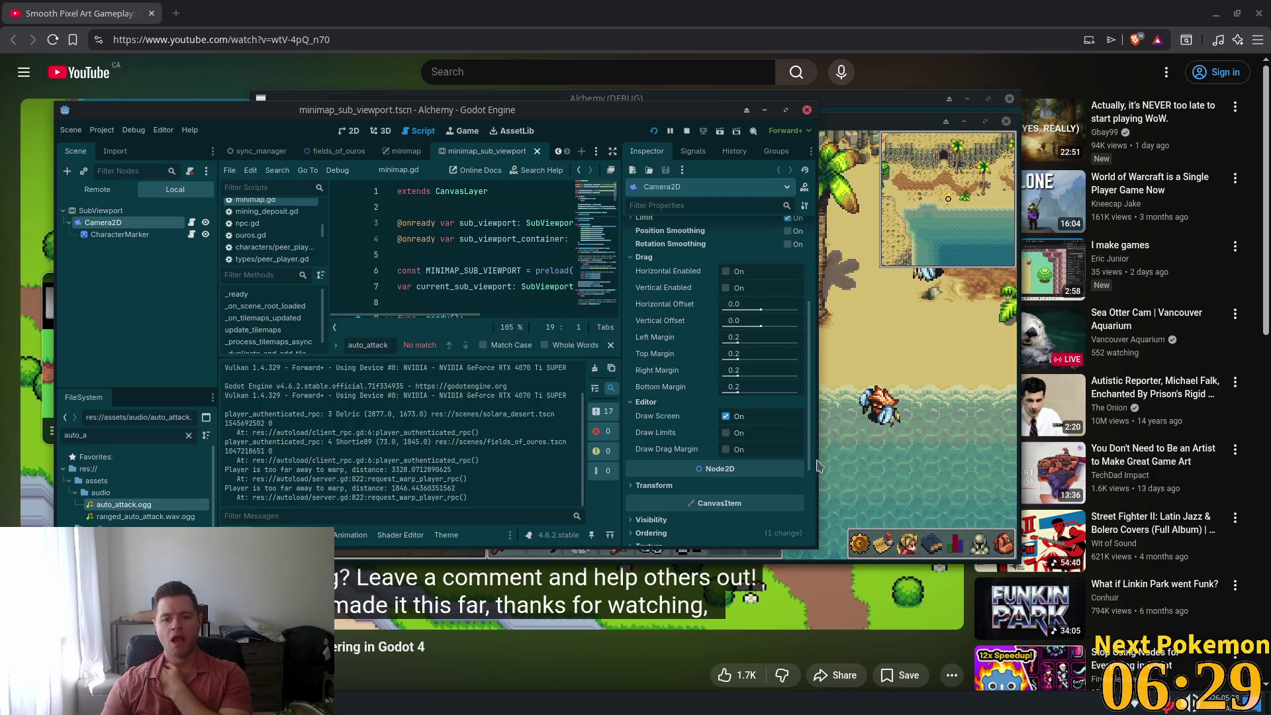
# Switch to the 2D view, reselect Camera2D, and expand its CanvasItem Texture settings
pyautogui.hotkey('ctrl', 'F1')
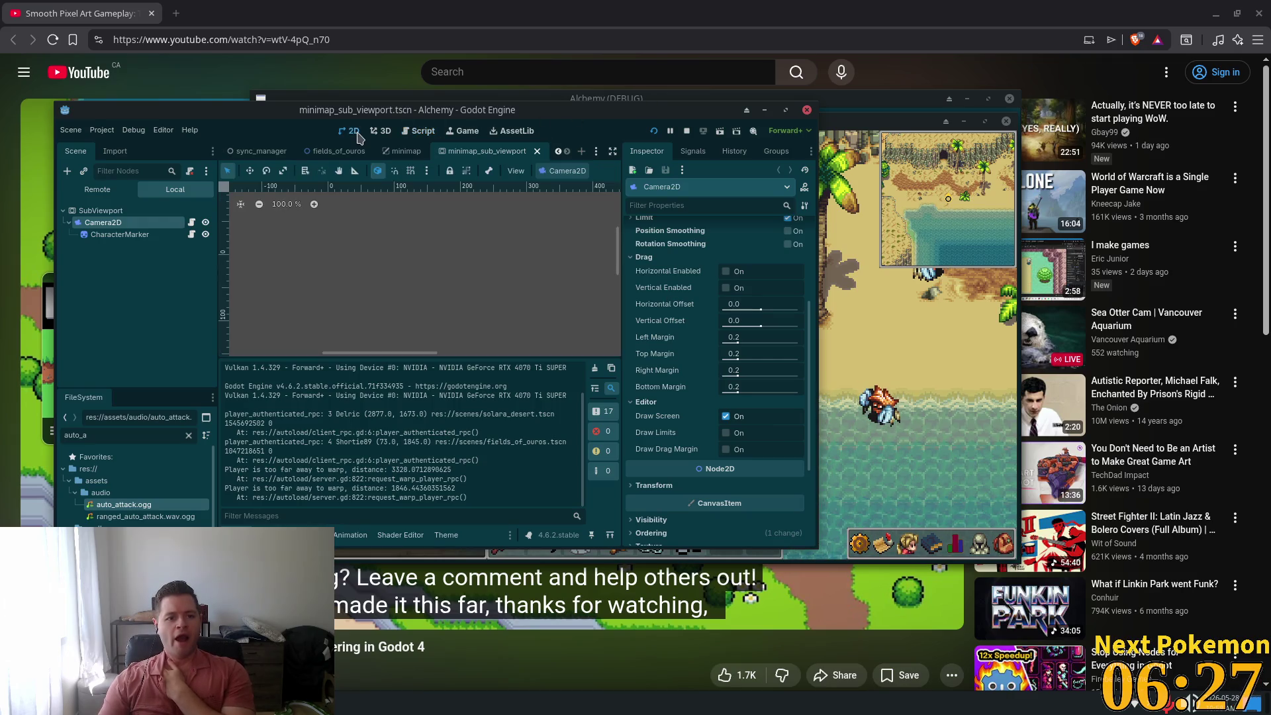
pyautogui.scroll(-5, 455, 268)
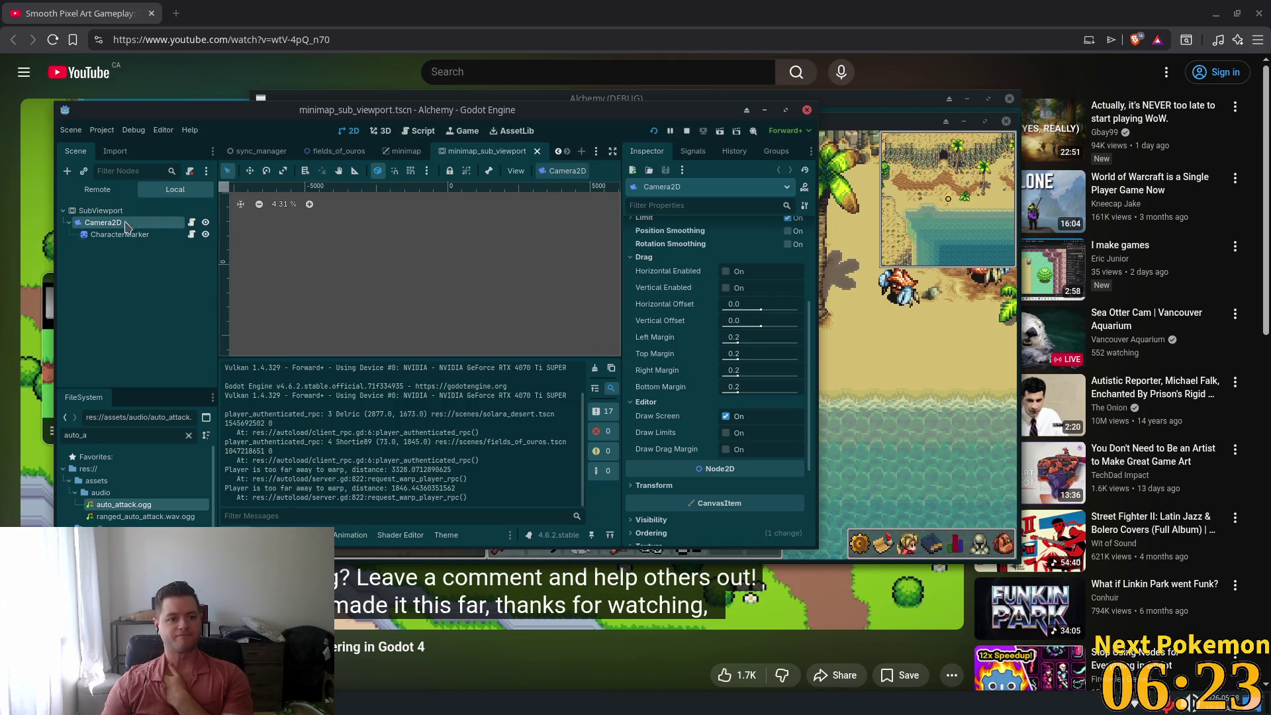
pyautogui.click(447, 269)
pyautogui.scroll(-3, 437, 266)
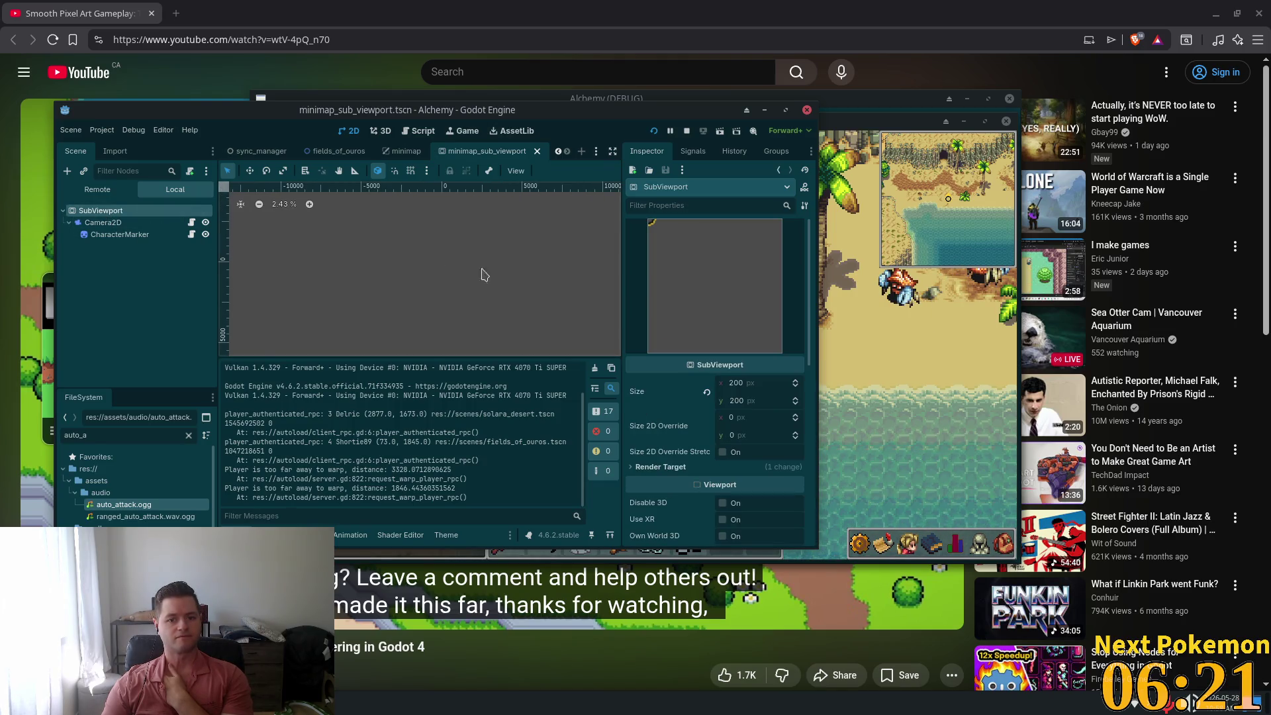
pyautogui.click(159, 236)
pyautogui.click(159, 223)
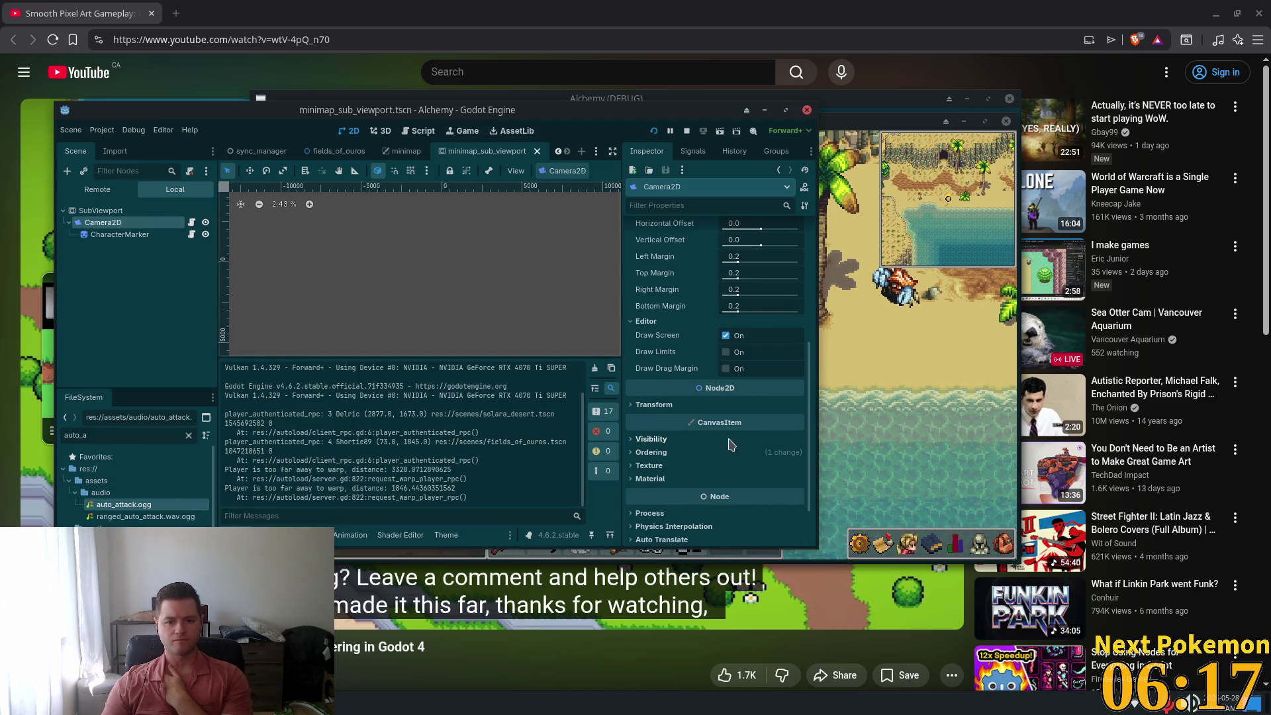
pyautogui.scroll(-2, 757, 401)
pyautogui.click(659, 408)
pyautogui.scroll(-1, 659, 413)
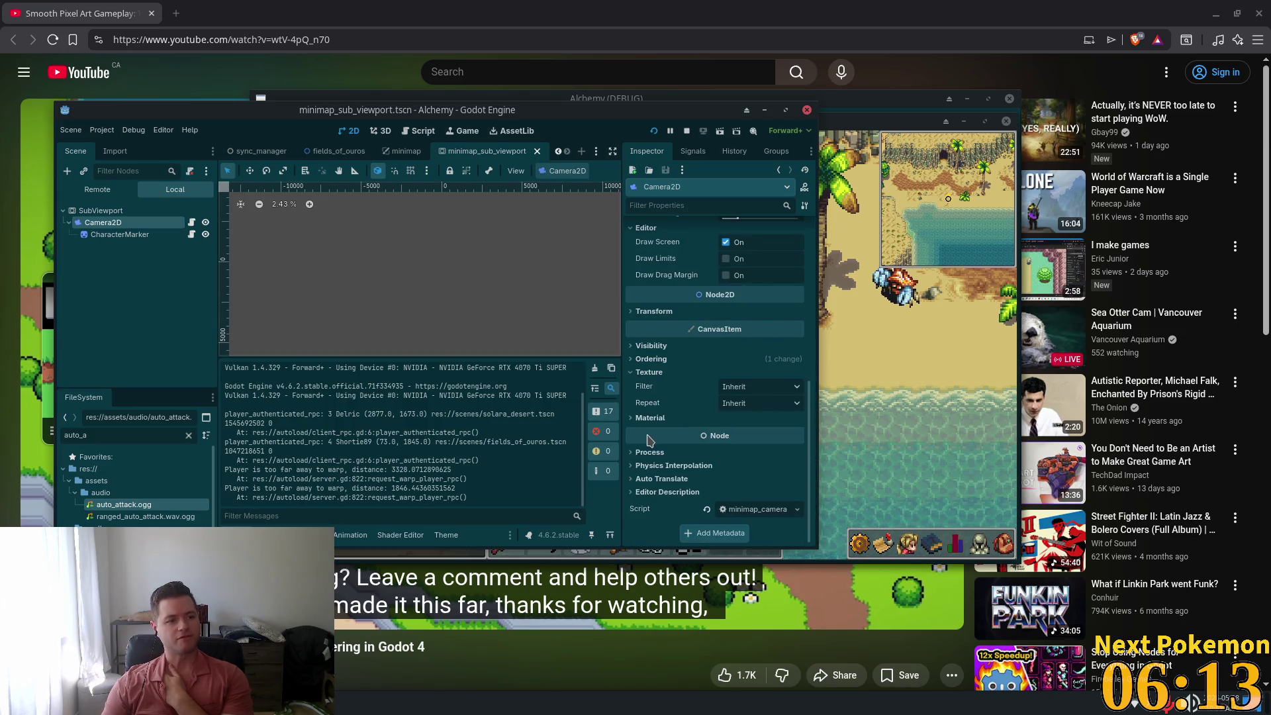
# Set the camera's CanvasItem texture filter to Nearest Mipmap
pyautogui.moveTo(665, 437)
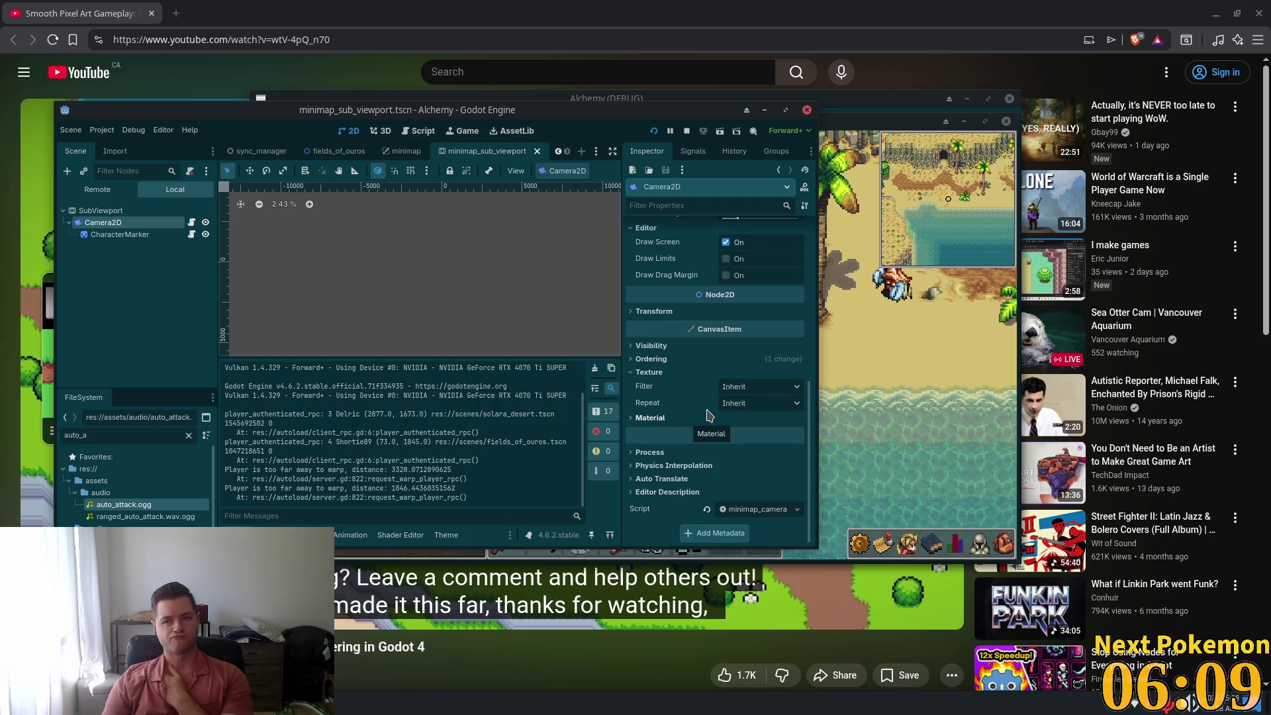
pyautogui.moveTo(707, 412)
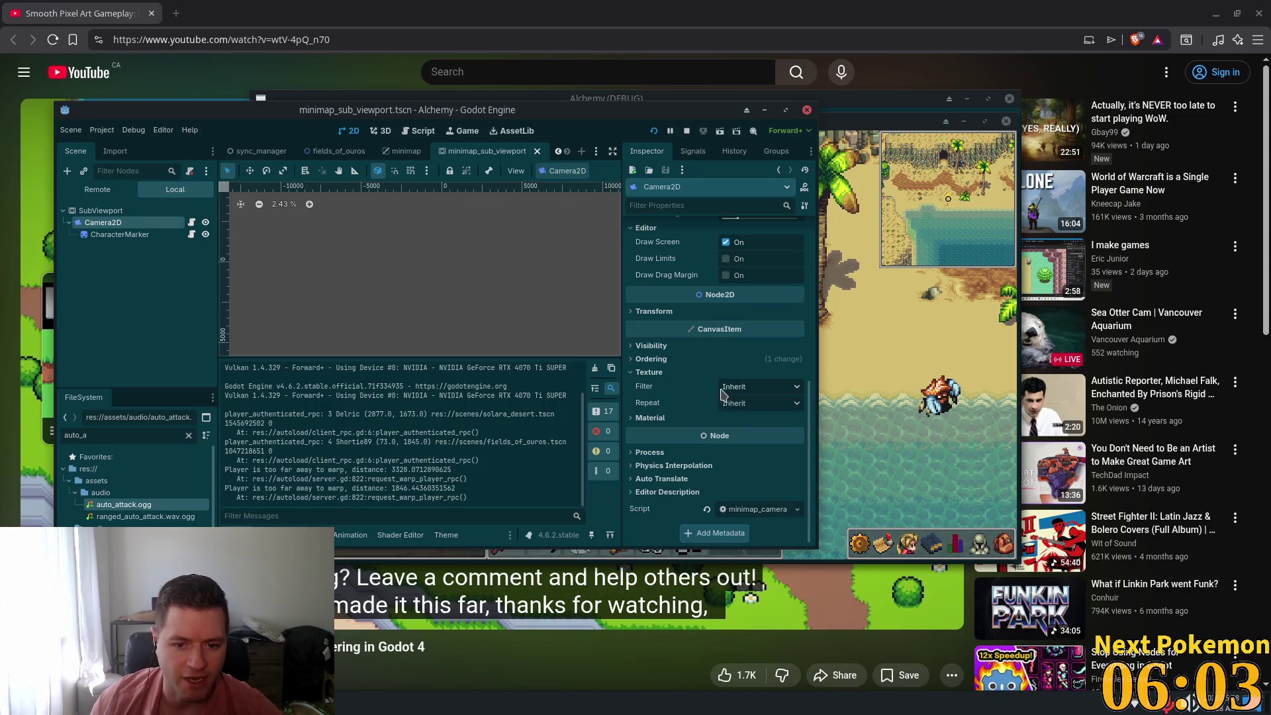
pyautogui.click(766, 391)
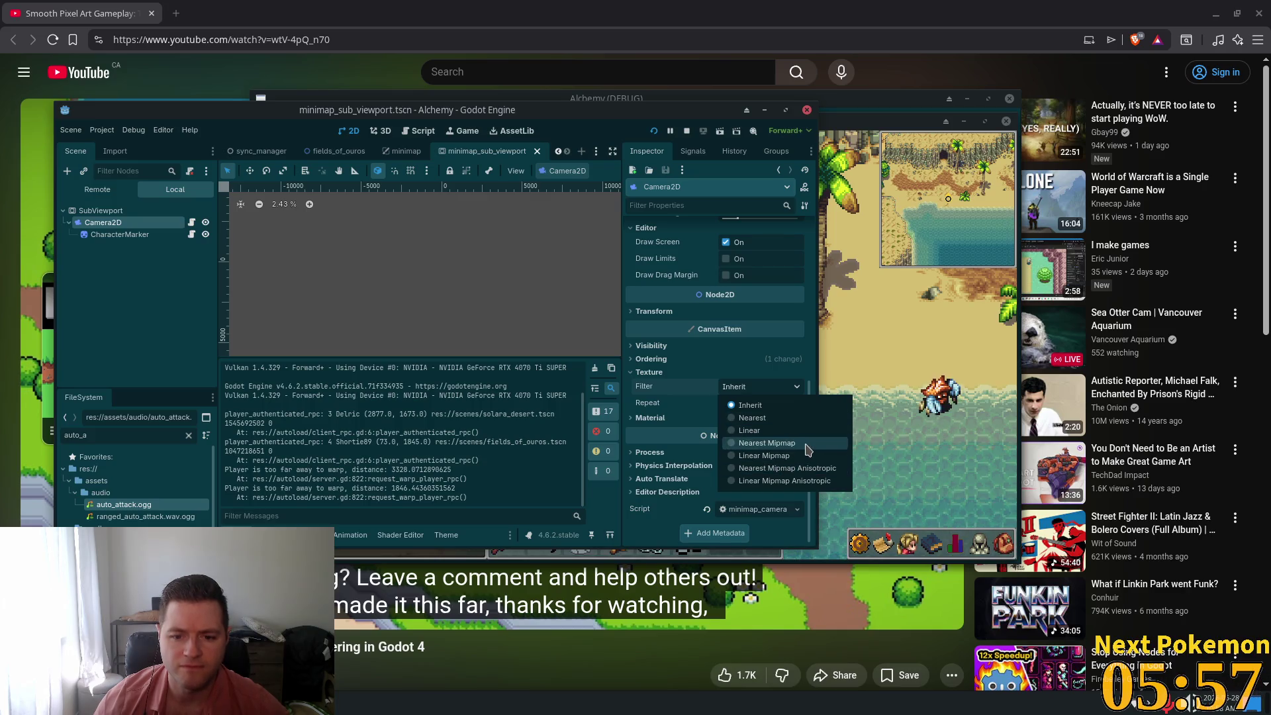
pyautogui.click(808, 446)
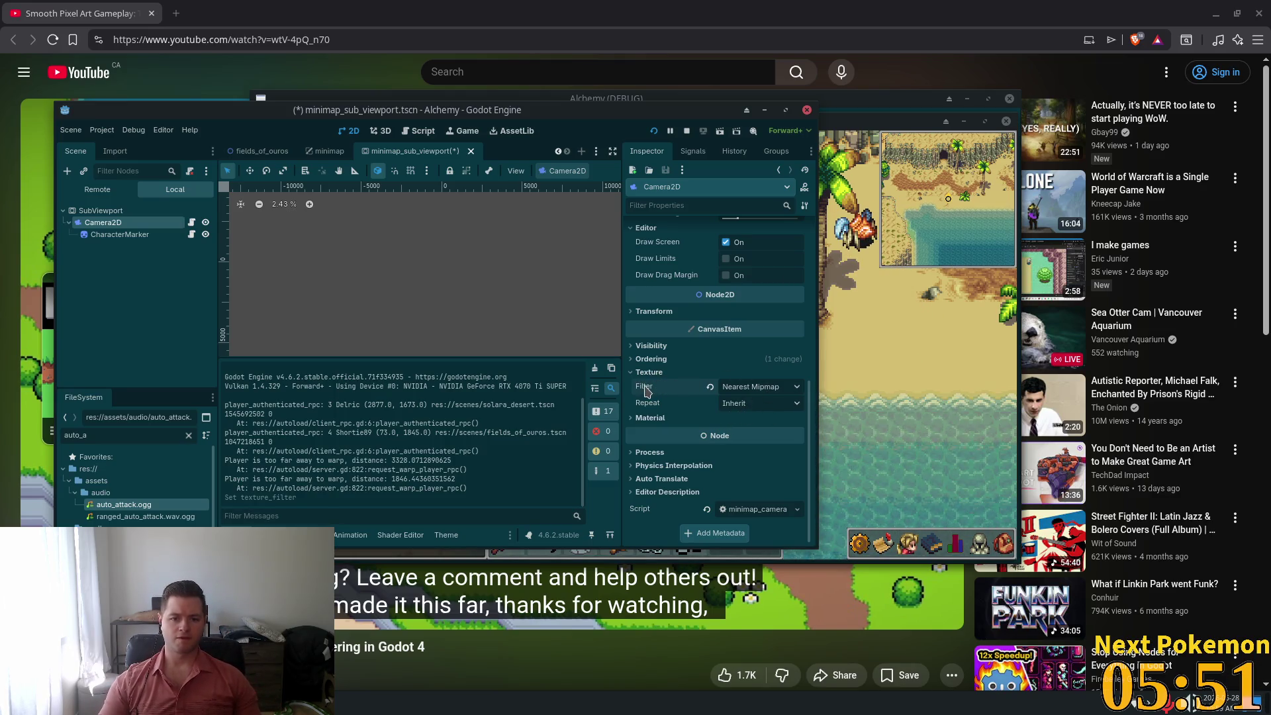
# Save the minimap scene and relaunch the game to test the filter
pyautogui.moveTo(645, 390)
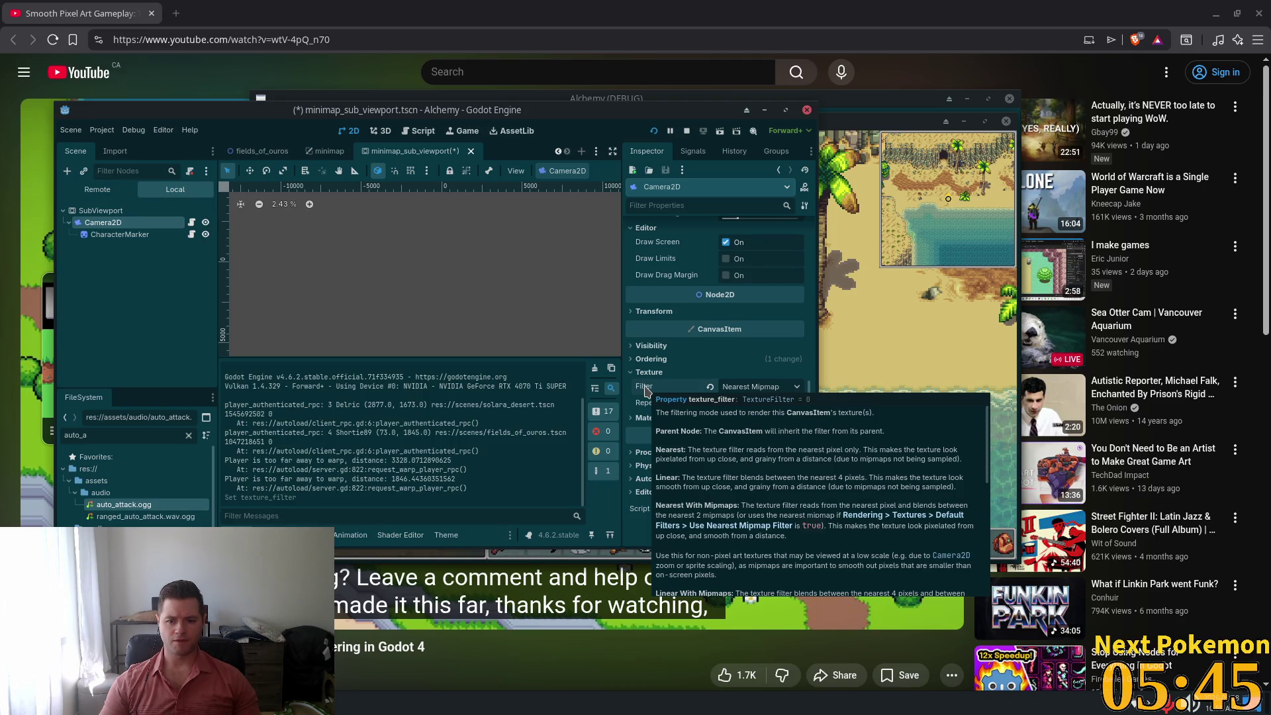
pyautogui.hotkey('ctrl', 's')
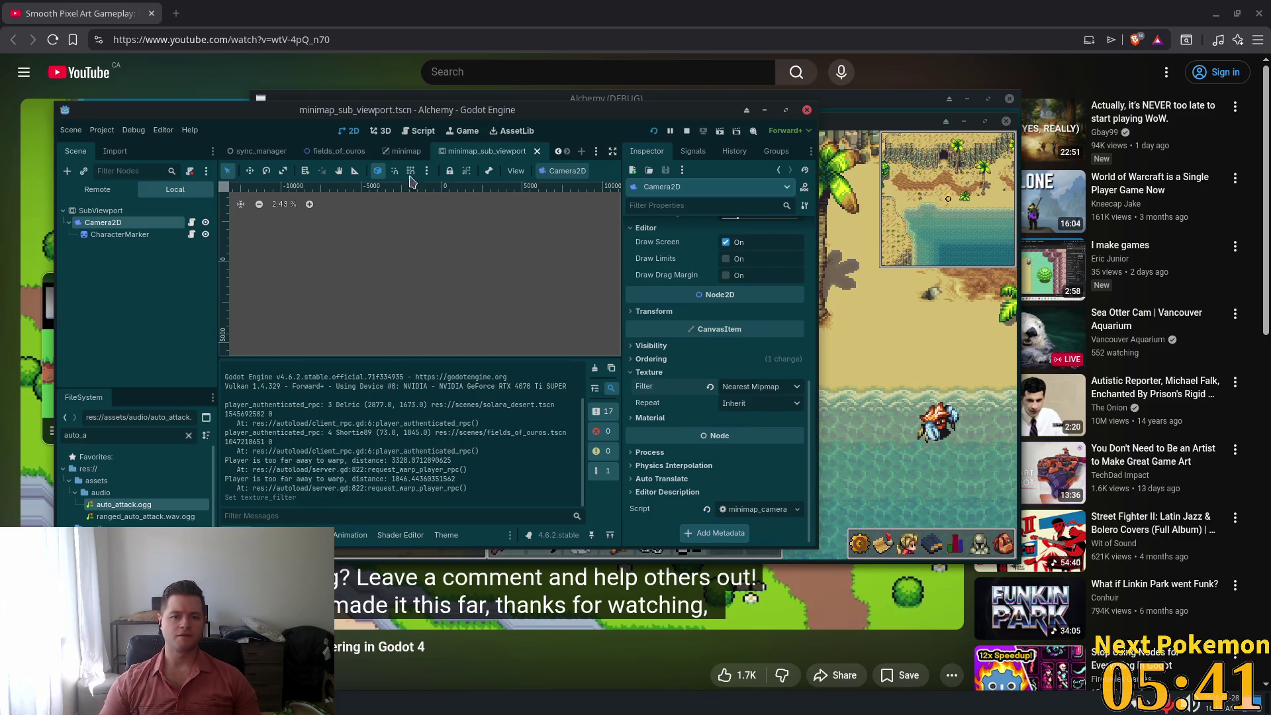
pyautogui.click(653, 130)
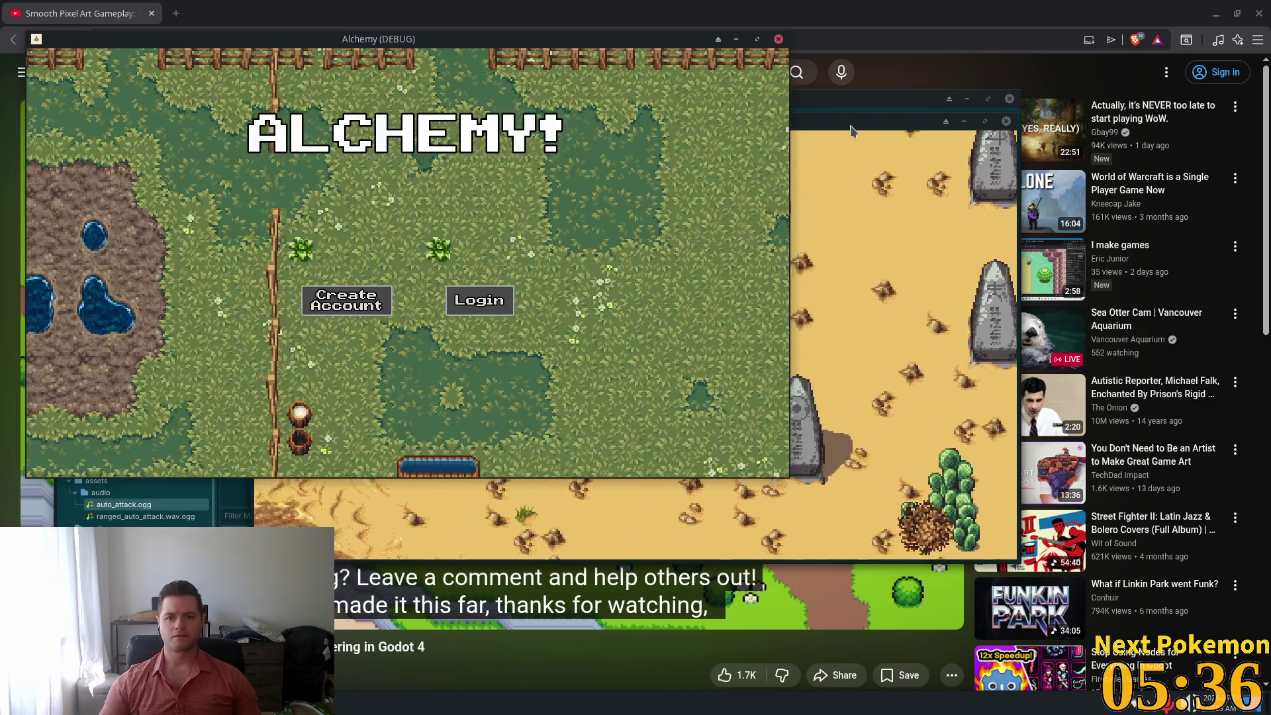
# Move the game window aside and walk the character between pier and path, watching the minimap
pyautogui.moveTo(851, 129)
pyautogui.mouseDown()
pyautogui.moveTo(985, 206)
pyautogui.moveTo(1088, 227)
pyautogui.moveTo(1093, 258)
pyautogui.mouseUp()
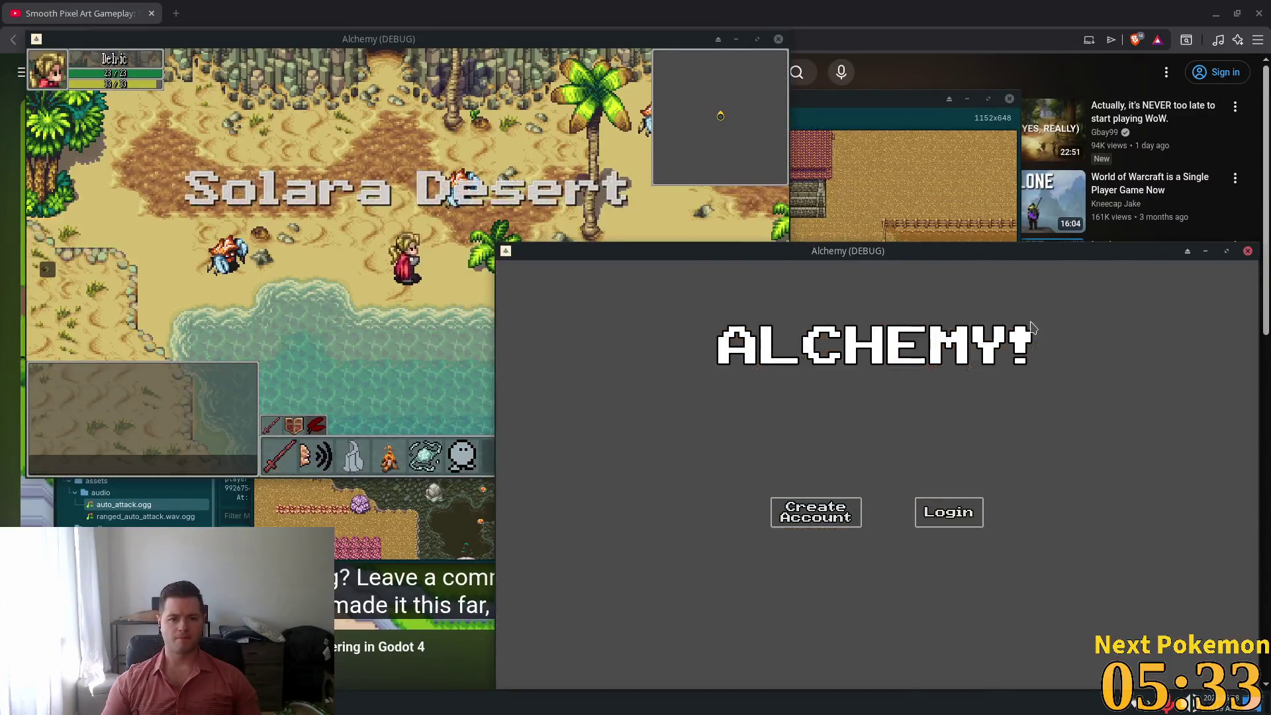
pyautogui.press('Up')
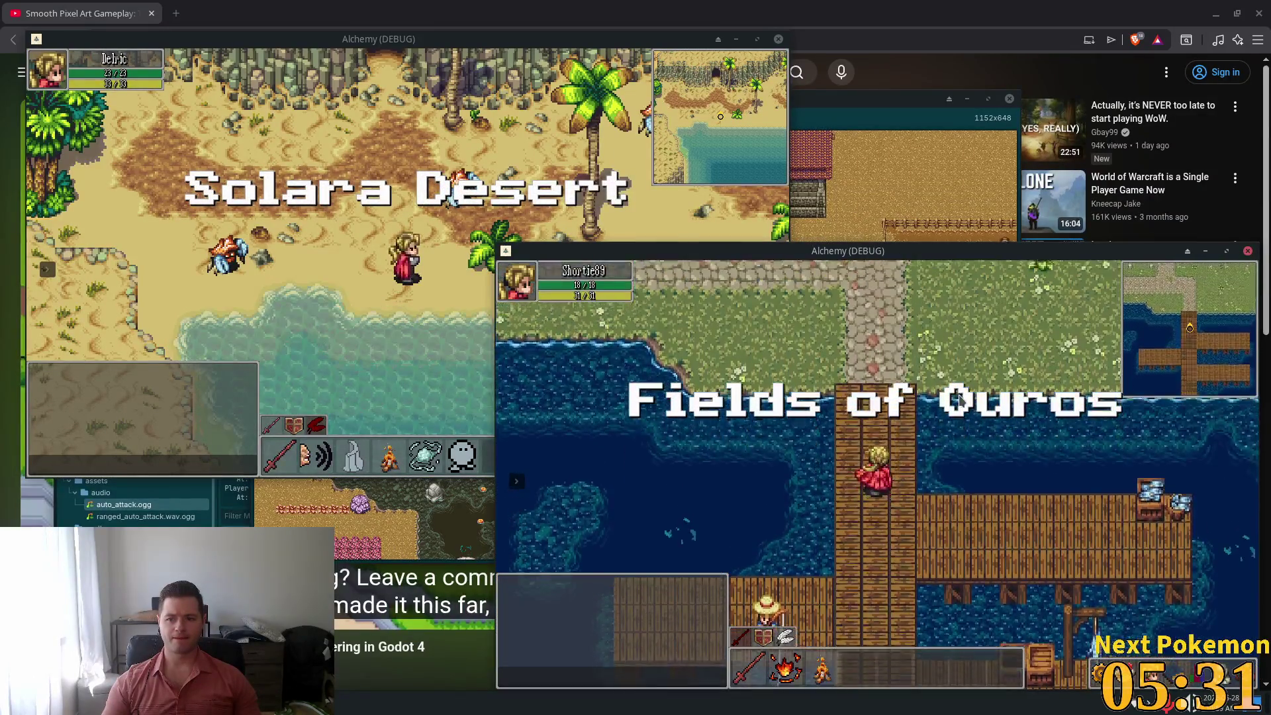
pyautogui.press('Down')
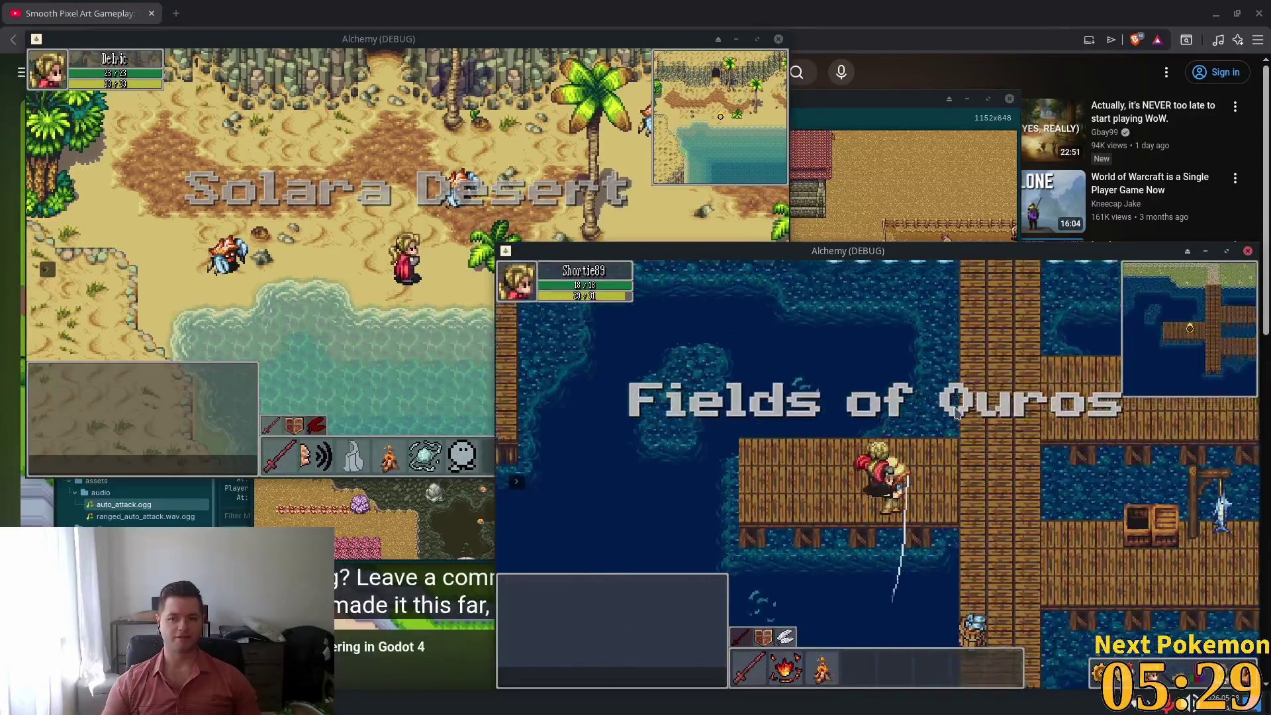
pyautogui.press('Up')
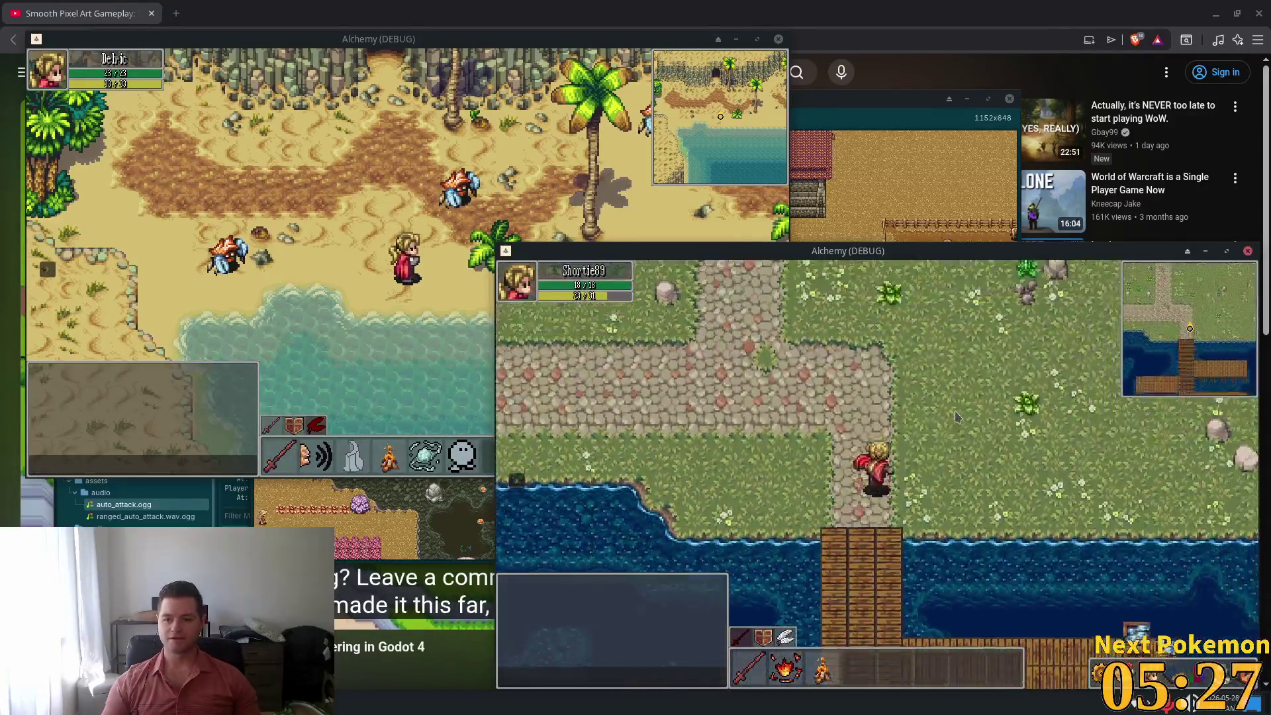
pyautogui.press('Down')
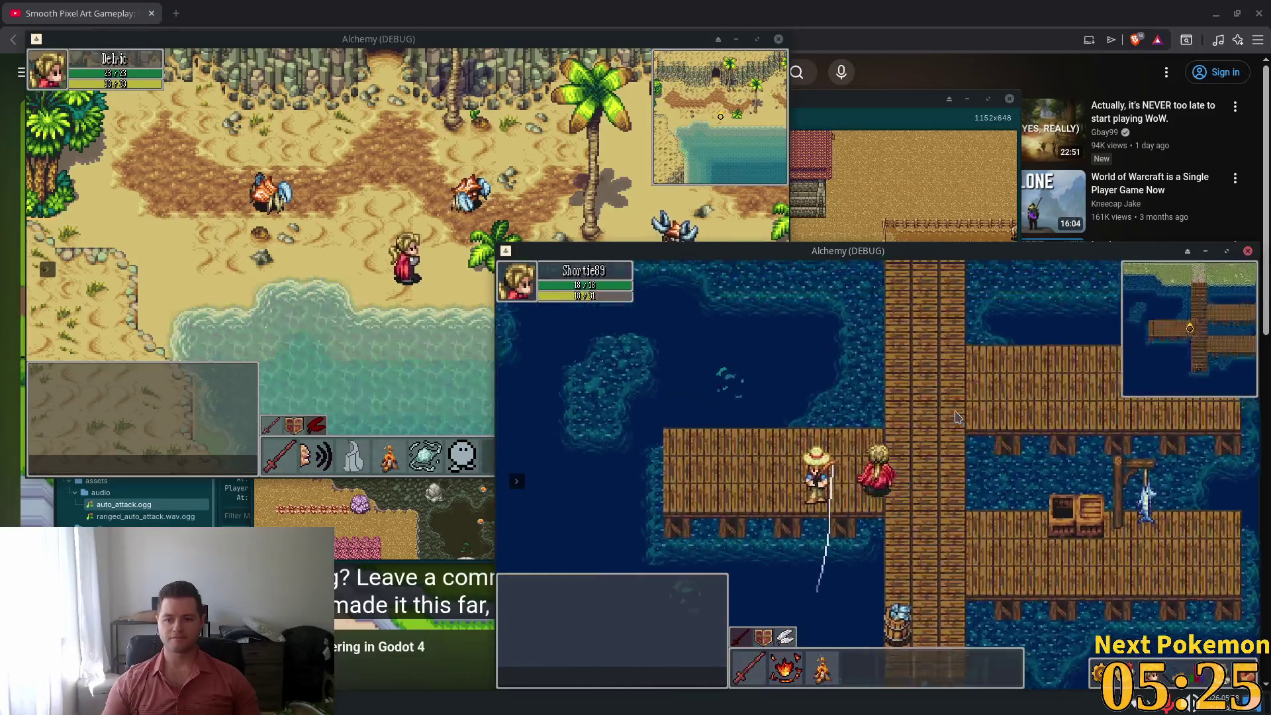
pyautogui.press('Up')
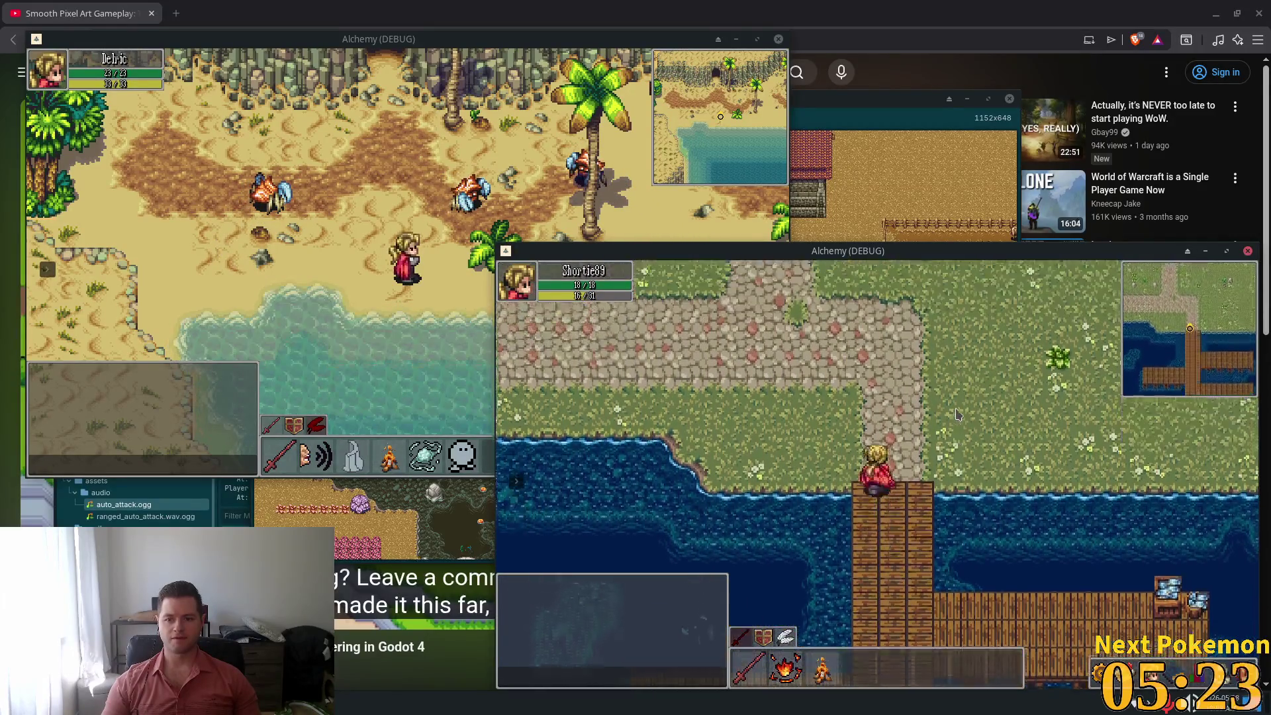
pyautogui.press('Down')
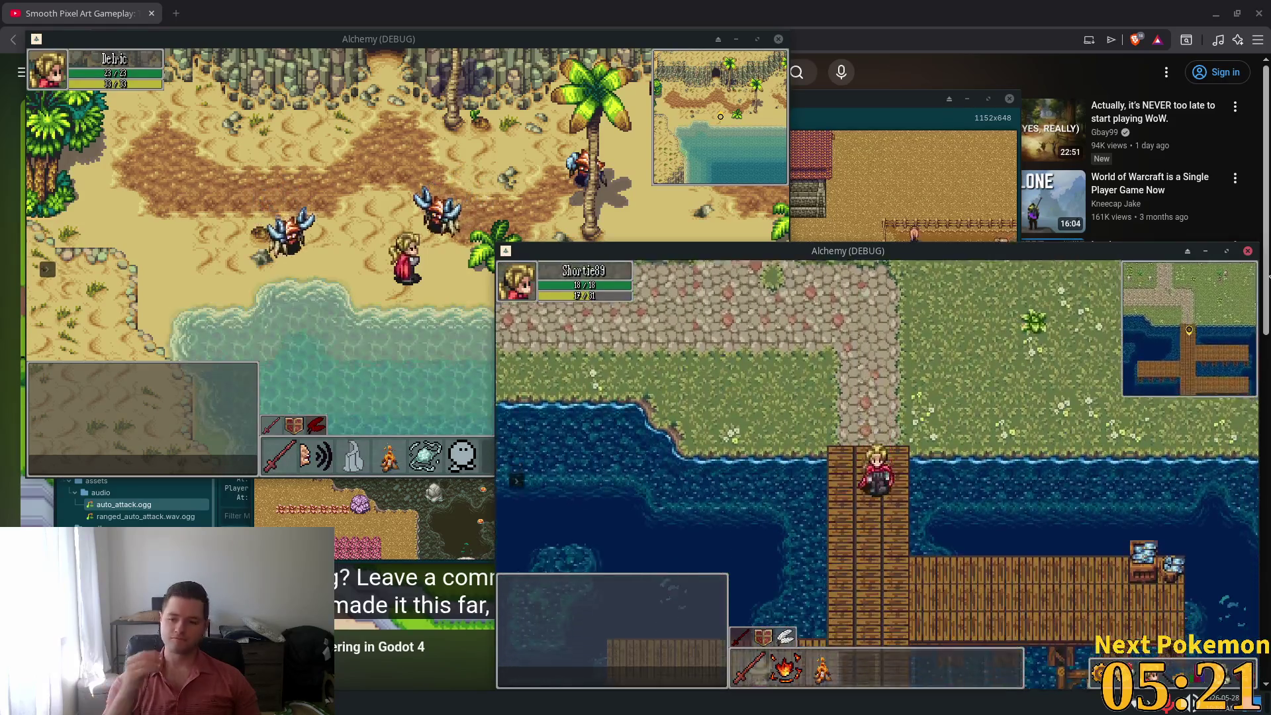
pyautogui.press('Down')
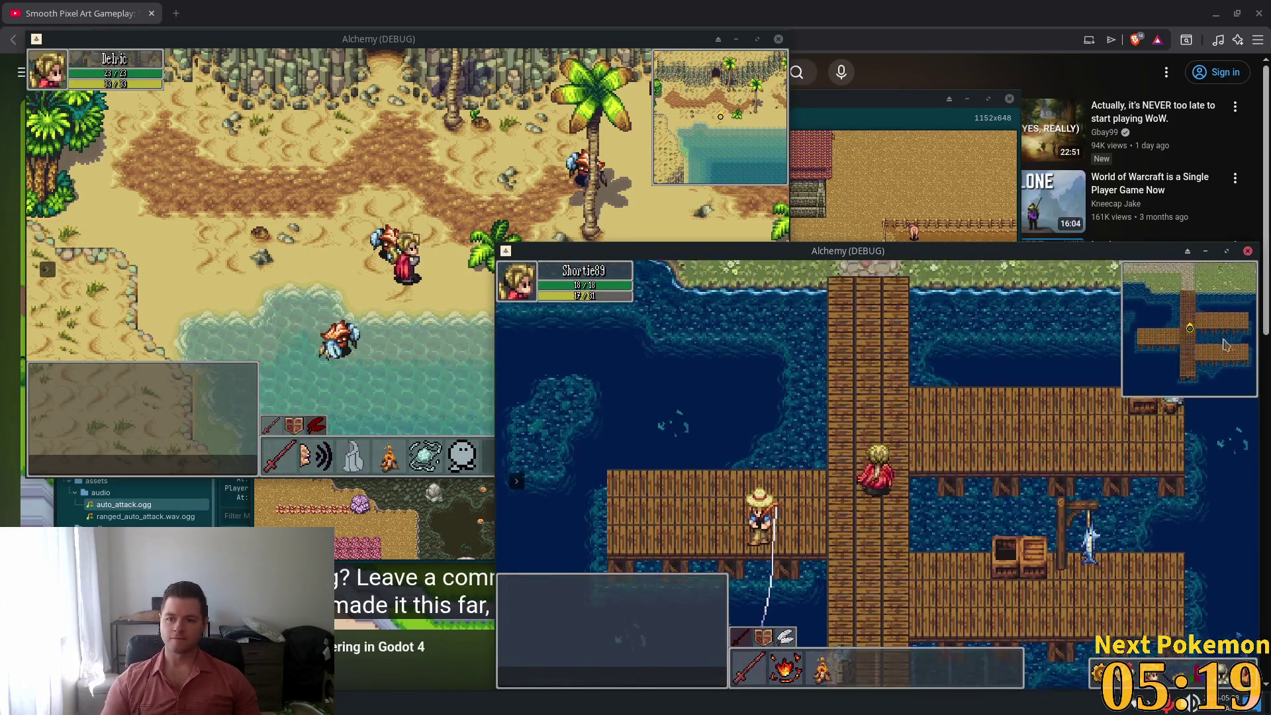
pyautogui.press('Up')
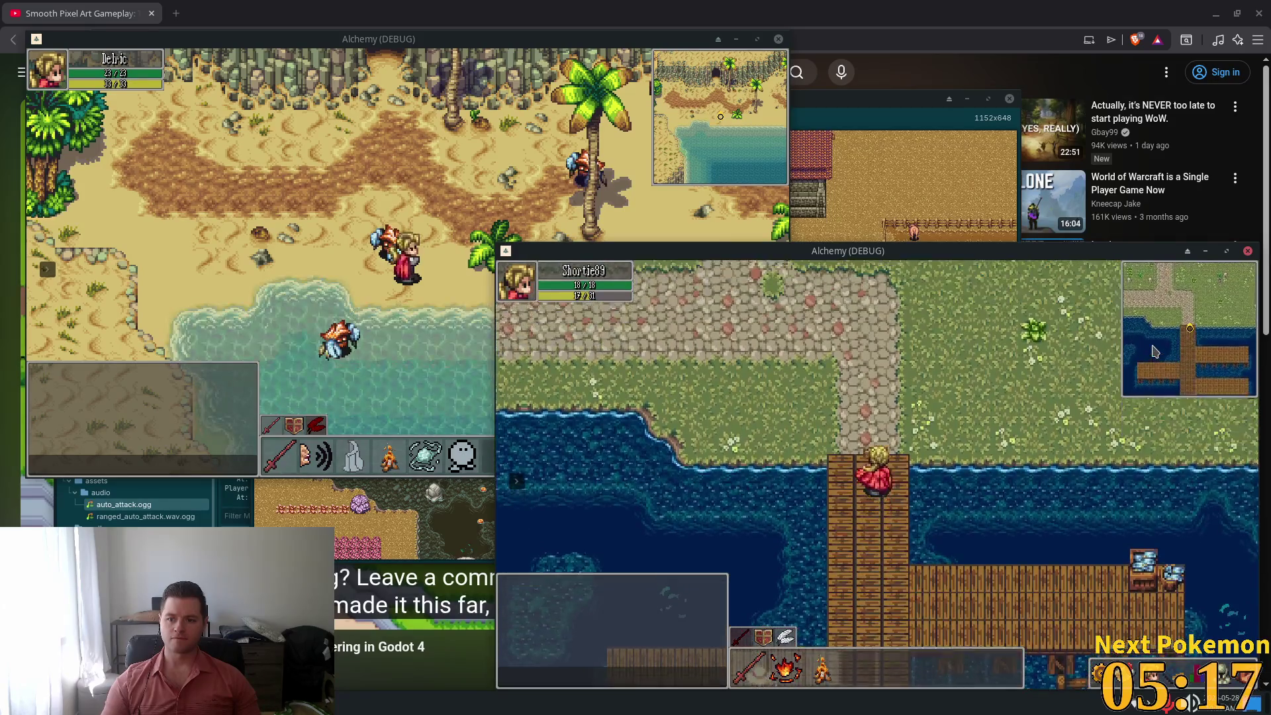
# Keep walking along the pier and toward the shore, then return to the Cursor workspace
pyautogui.press('Down')
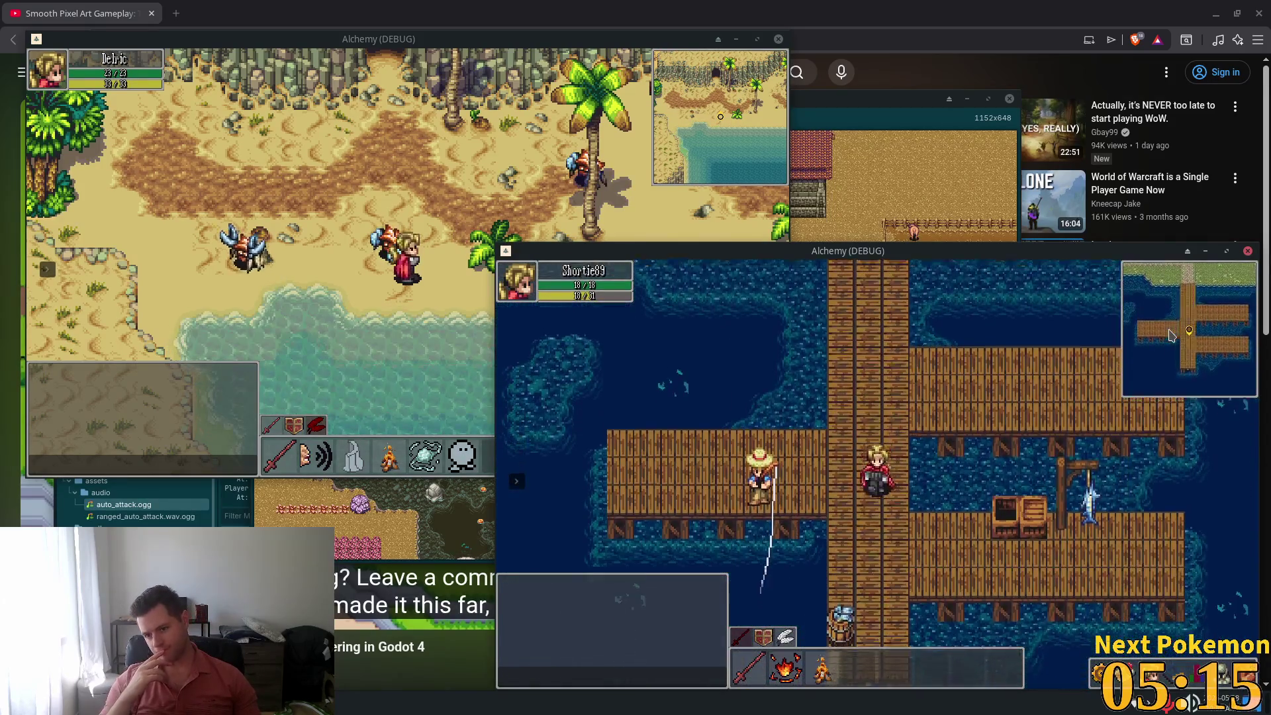
pyautogui.press('Up')
pyautogui.press('Left')
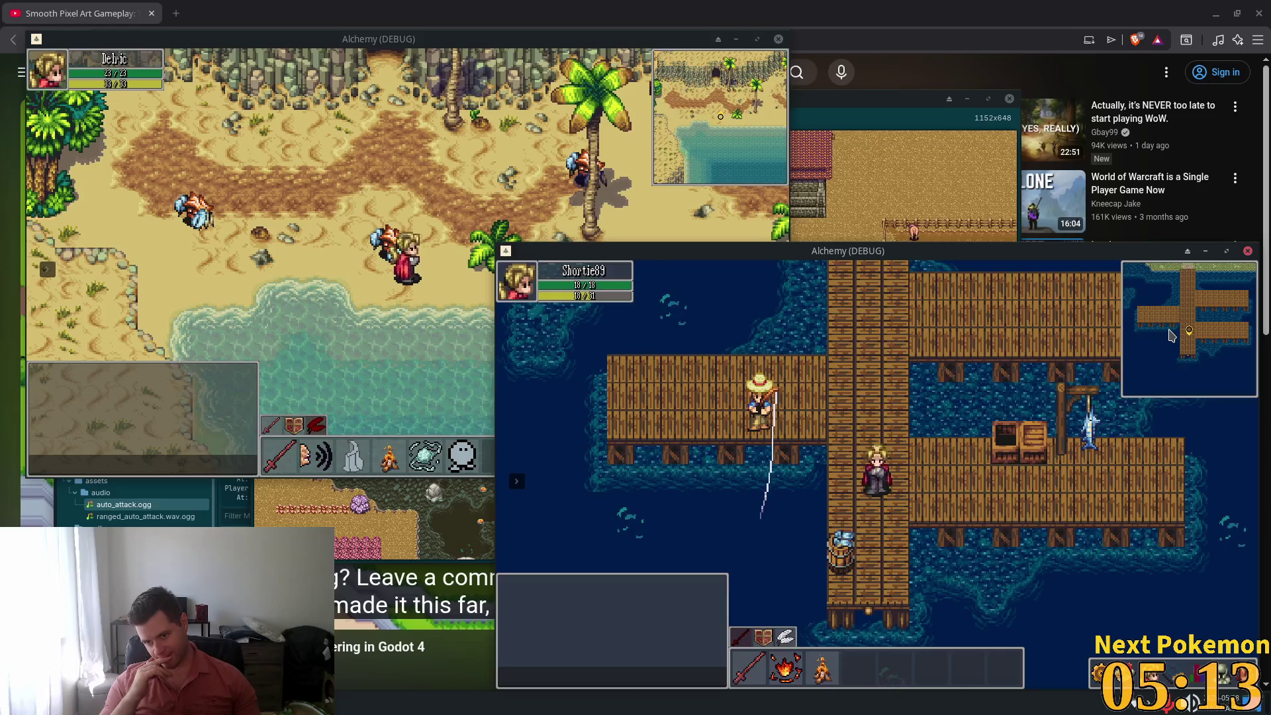
pyautogui.press('Up')
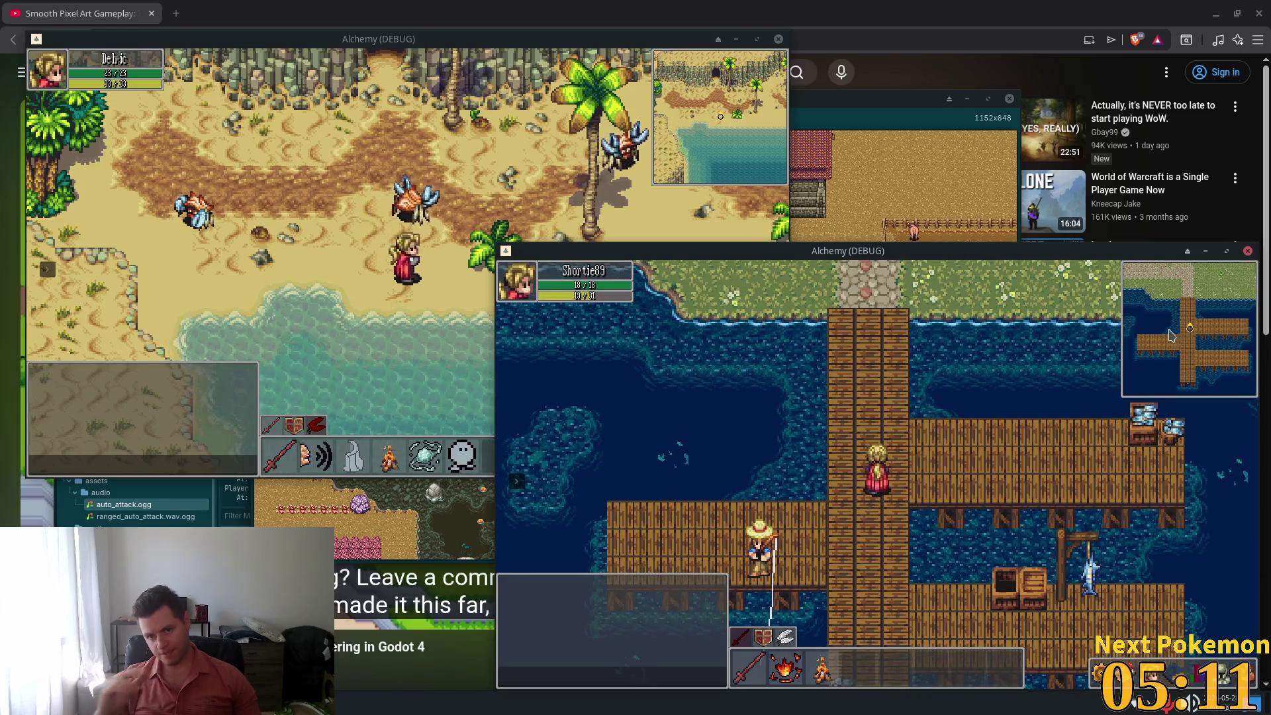
pyautogui.press('Up')
pyautogui.press('Left')
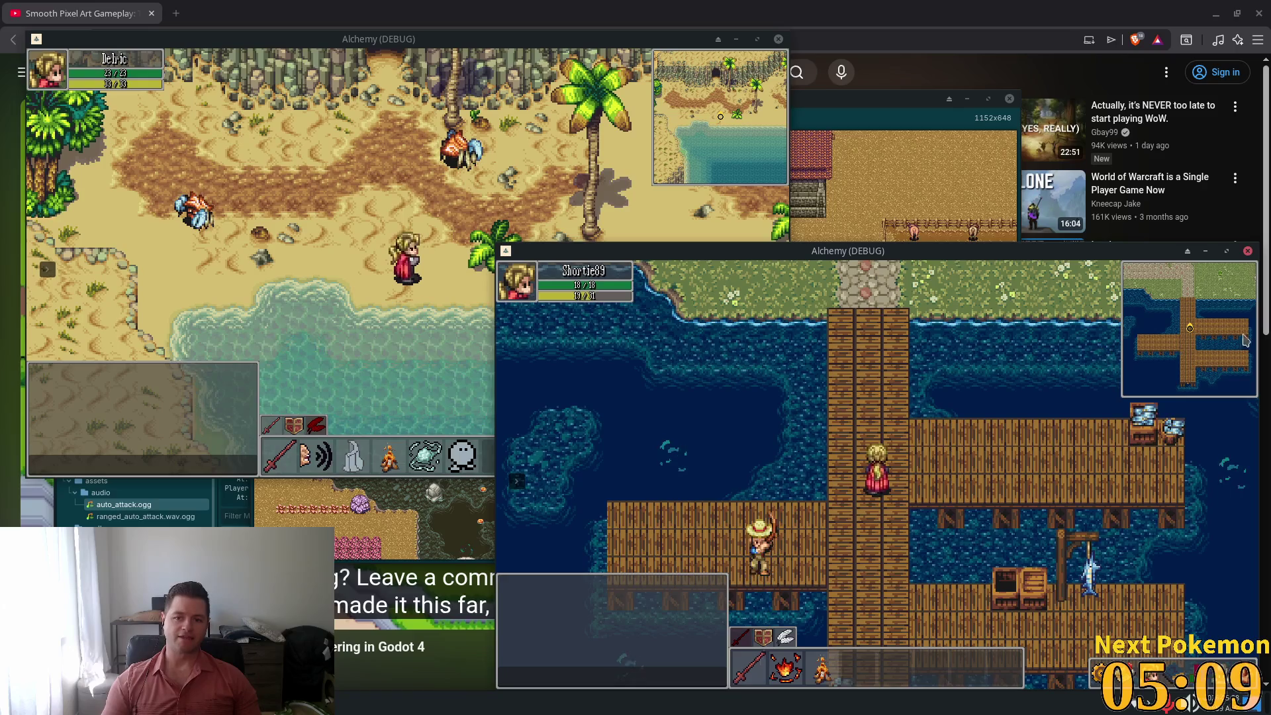
pyautogui.press('Down')
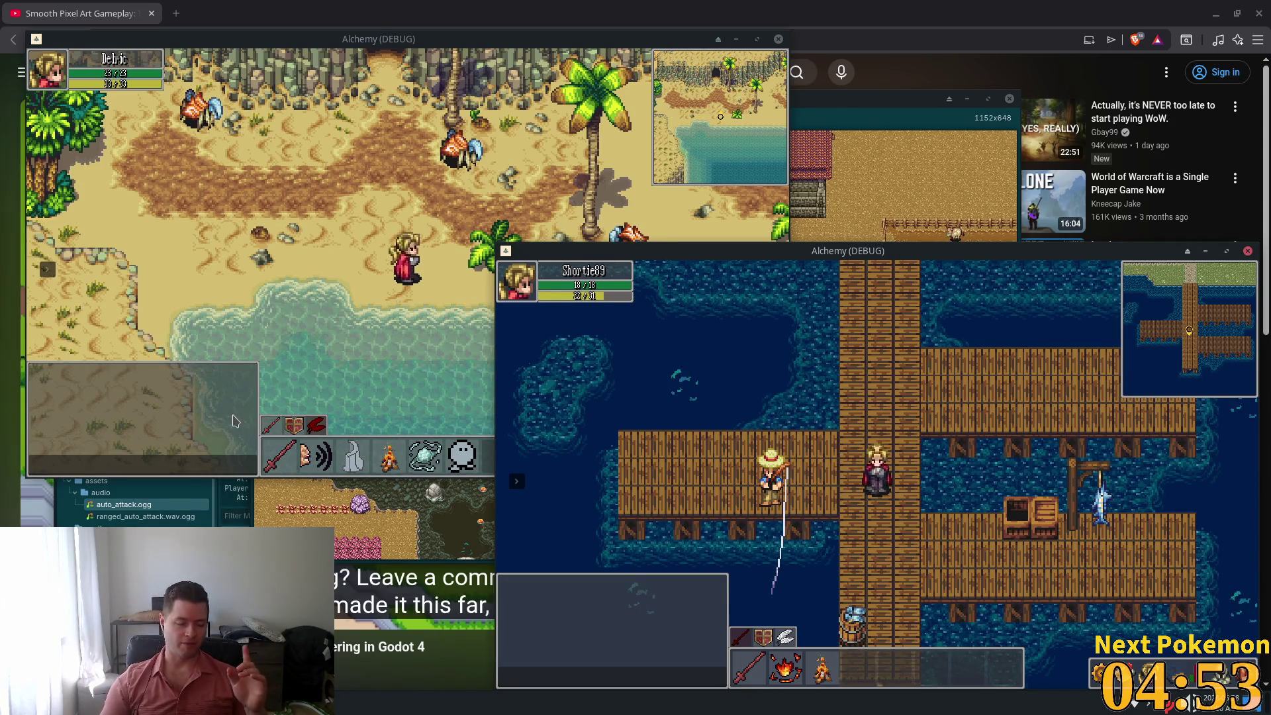
pyautogui.hotkey('alt', 'Tab')
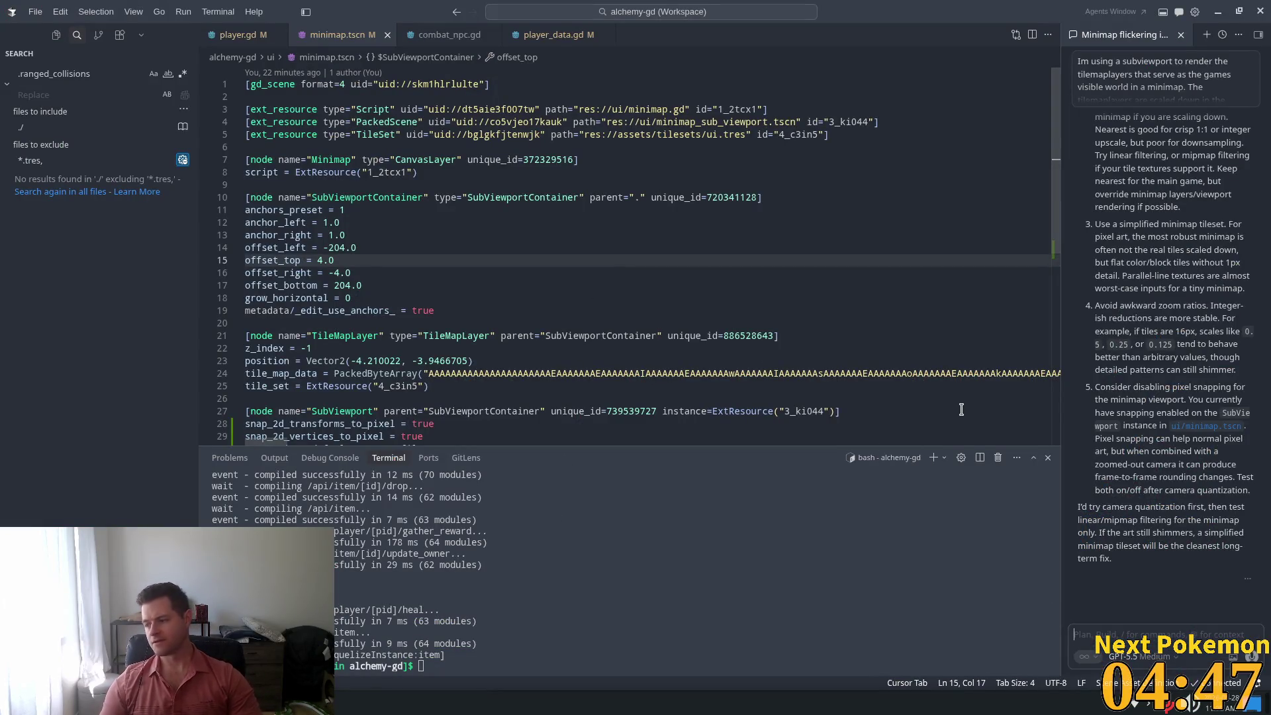
# Maximize the agent chat, scroll to the reply's start, and highlight the minification aliasing diagnosis
pyautogui.scroll(10, 1126, 336)
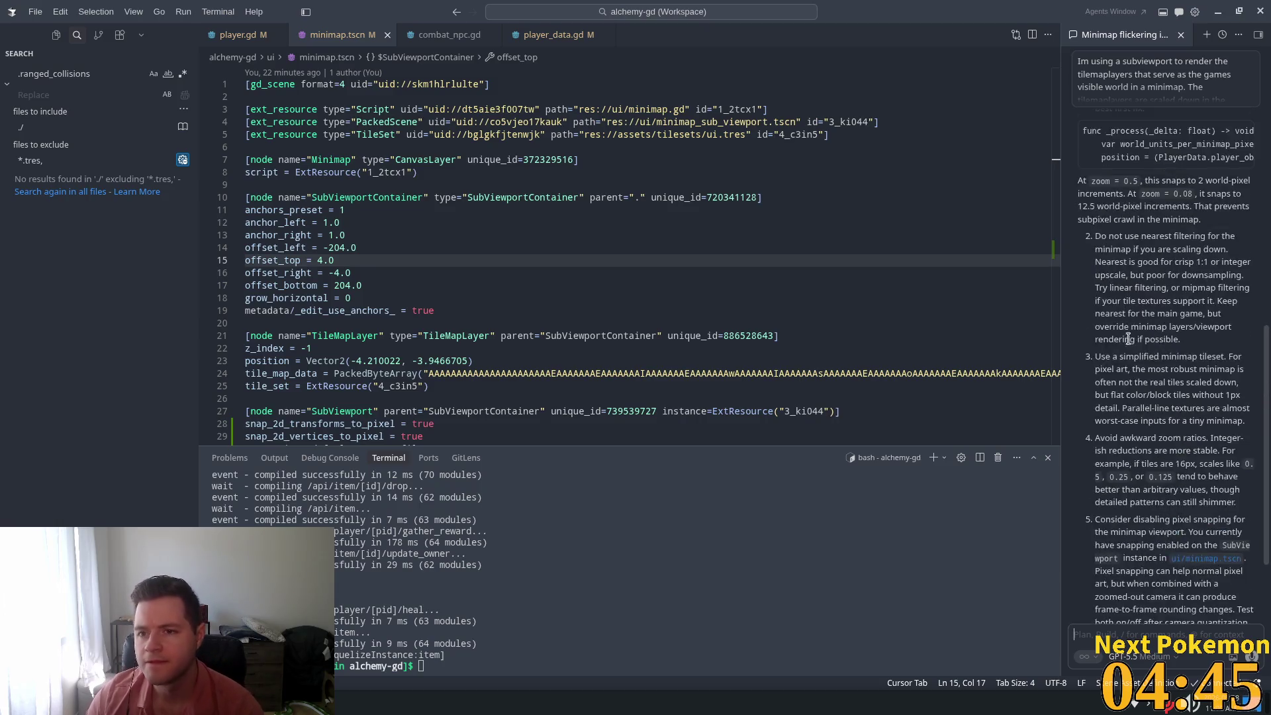
pyautogui.hotkey('ctrl', 'alt', 'm')
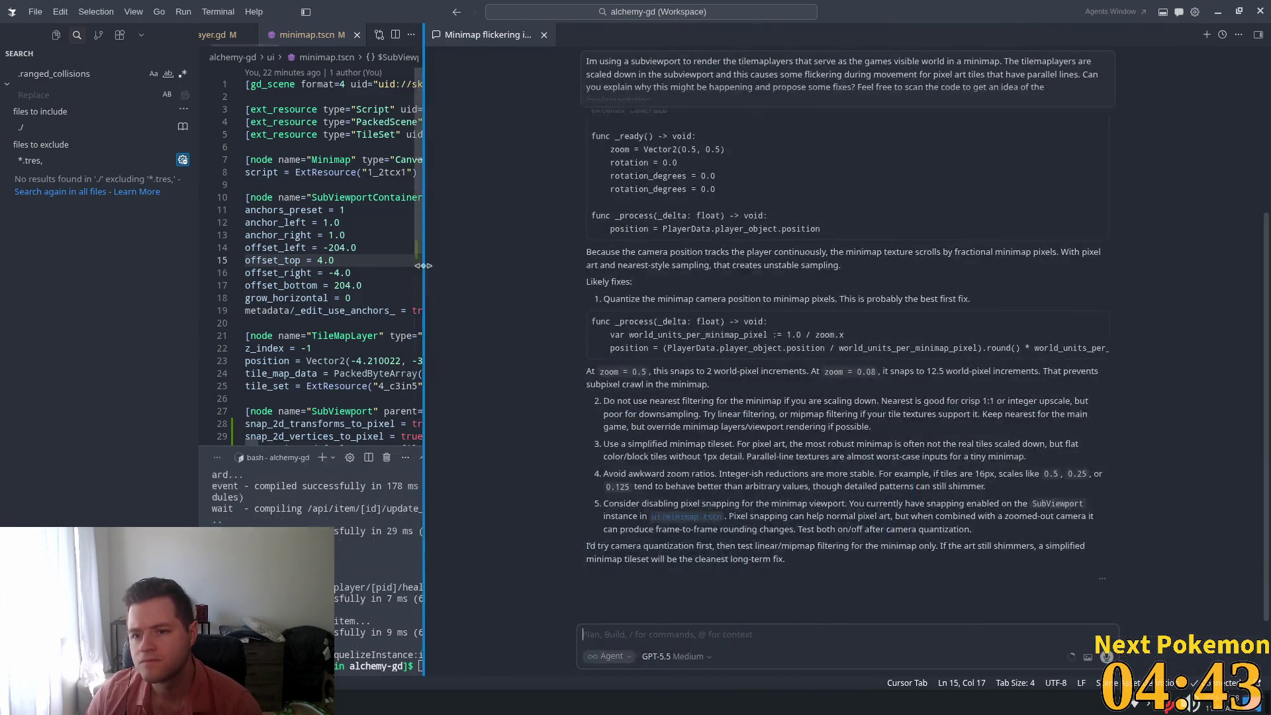
pyautogui.scroll(5, 854, 358)
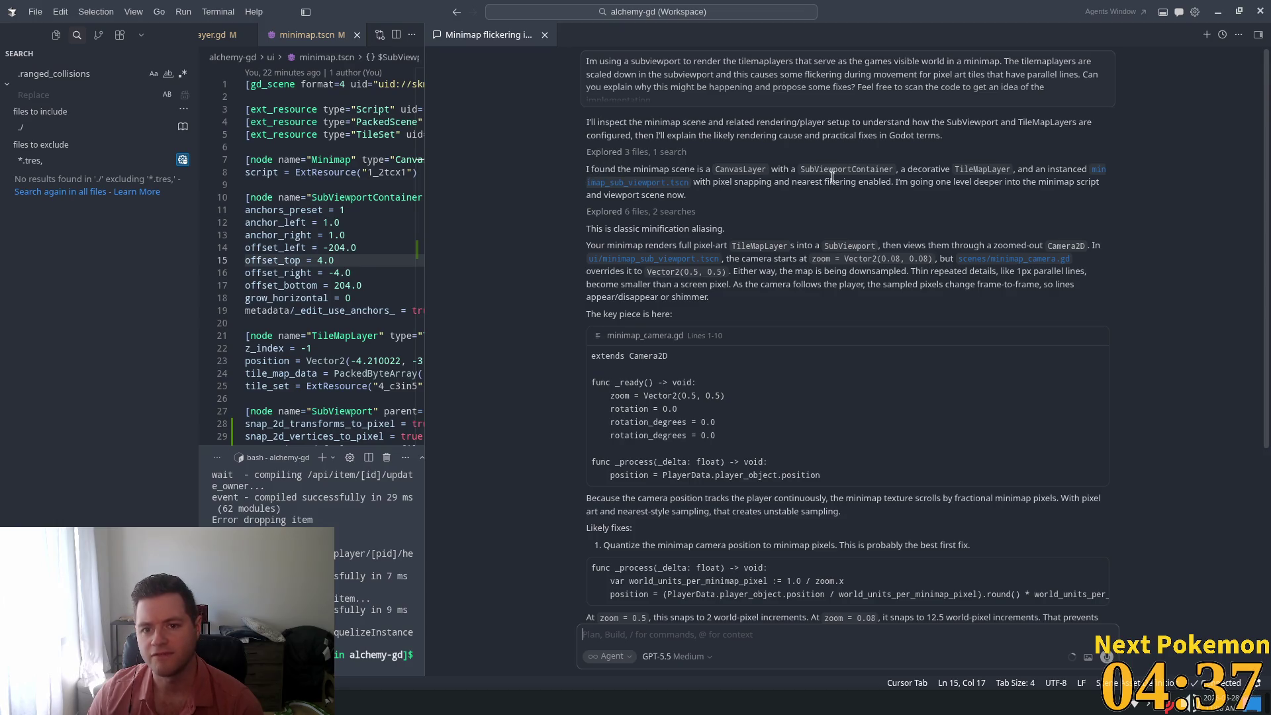
pyautogui.moveTo(809, 171)
pyautogui.mouseDown()
pyautogui.moveTo(1066, 170)
pyautogui.moveTo(702, 184)
pyautogui.moveTo(777, 205)
pyautogui.moveTo(750, 193)
pyautogui.mouseUp()
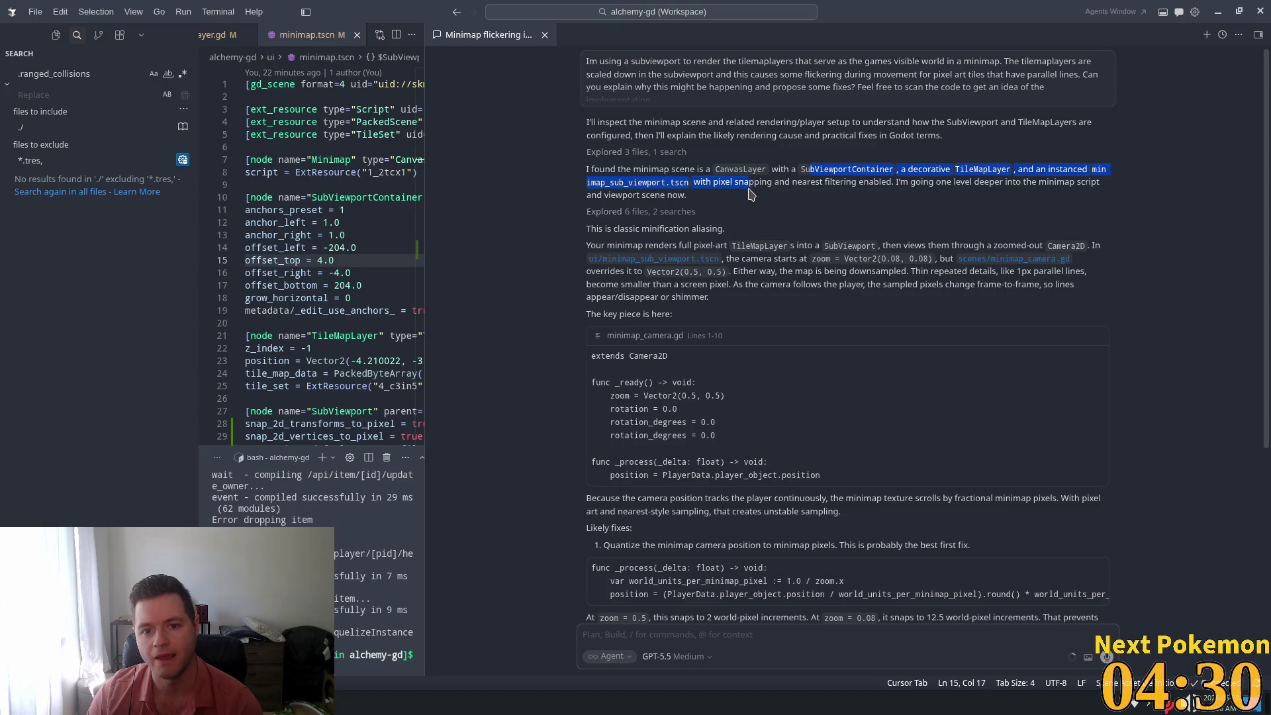
pyautogui.click(832, 205)
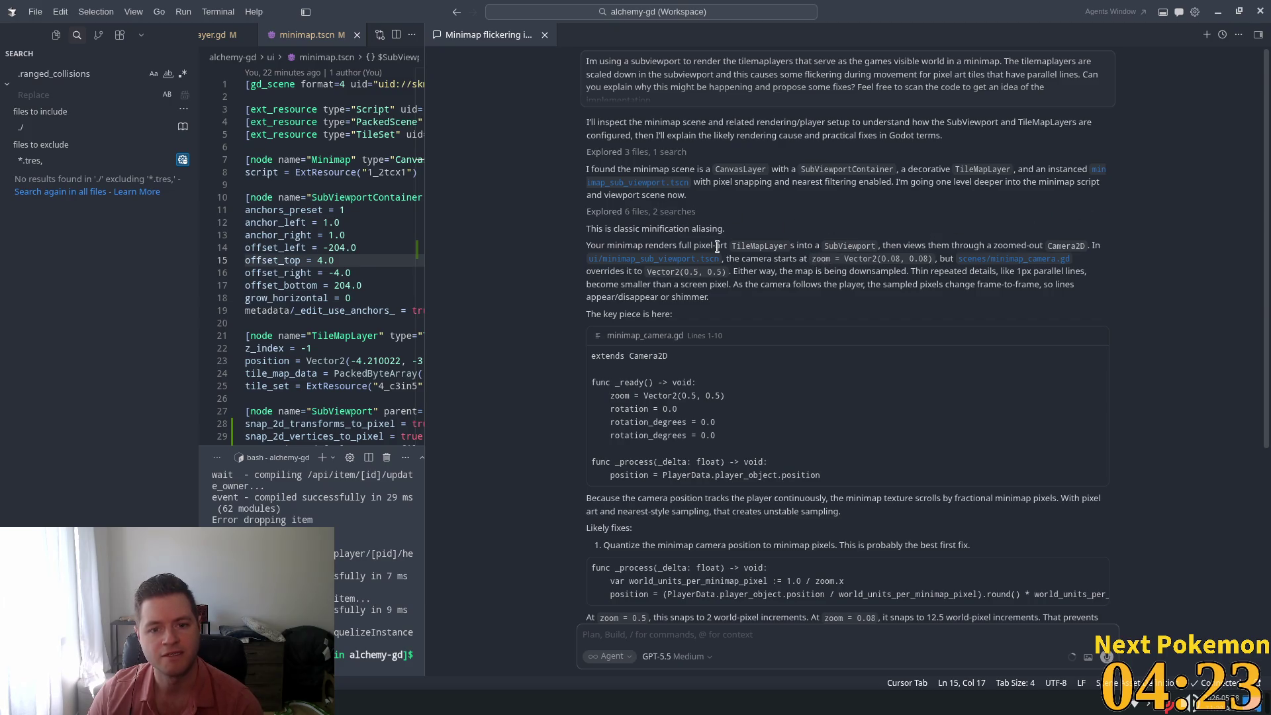
pyautogui.moveTo(587, 195); pyautogui.dragTo(792, 196)
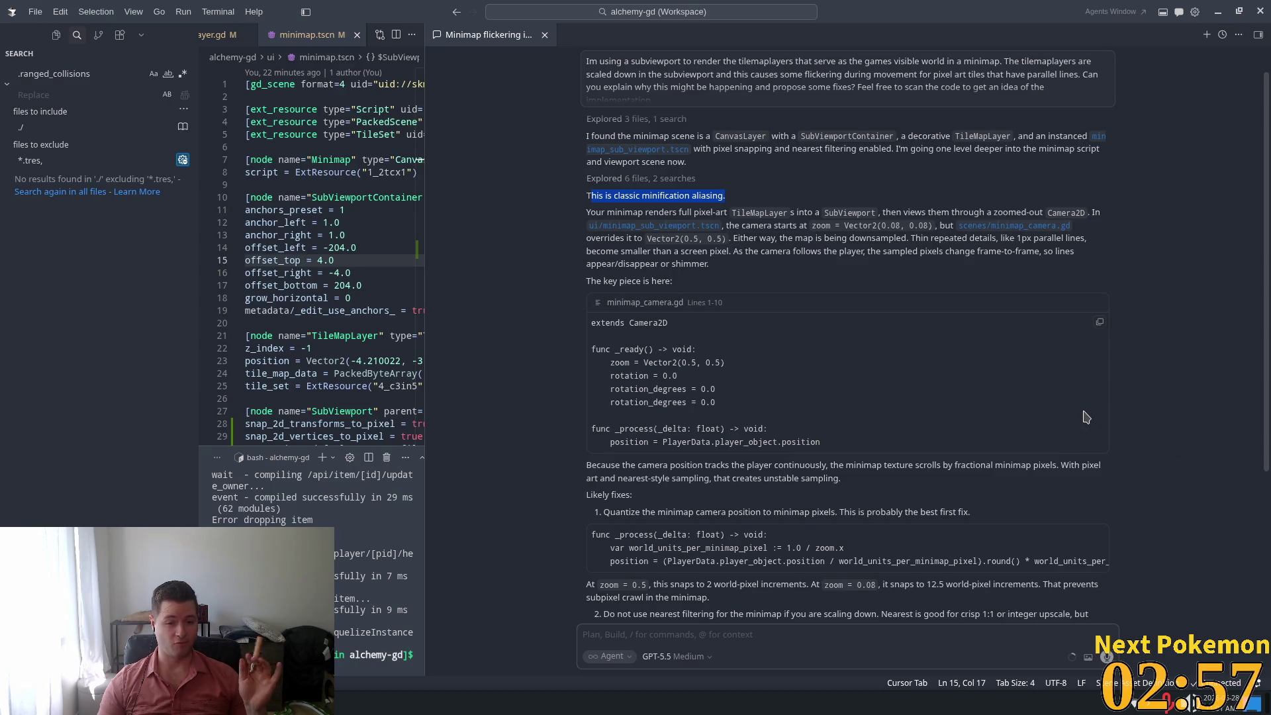
pyautogui.moveTo(596, 213); pyautogui.dragTo(691, 209)
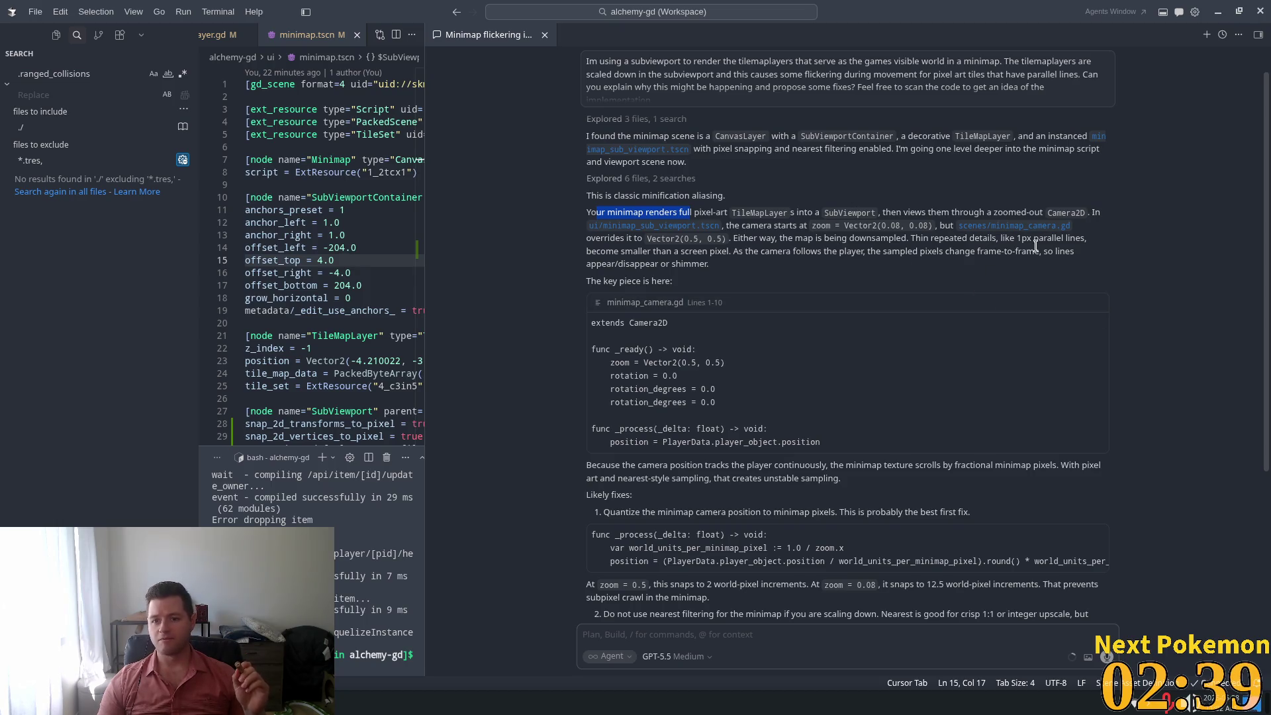
pyautogui.moveTo(685, 238)
pyautogui.mouseDown()
pyautogui.moveTo(767, 240)
pyautogui.moveTo(720, 239)
pyautogui.mouseUp()
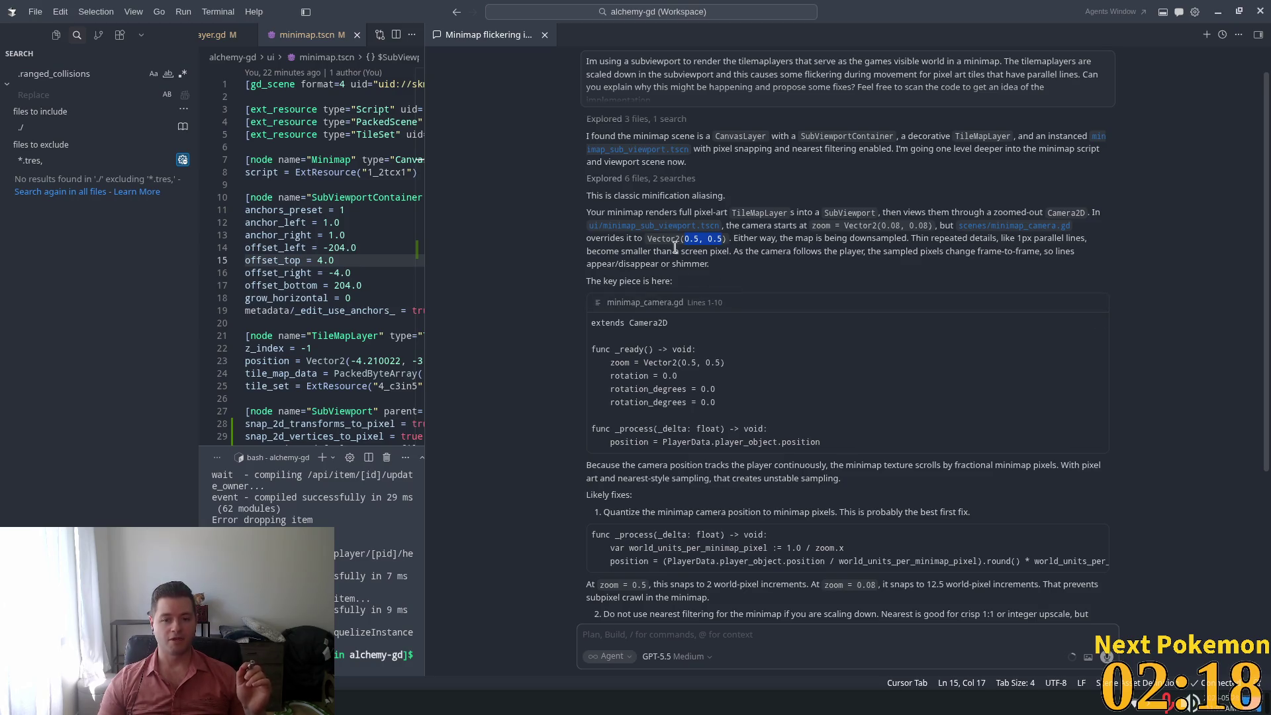
# Read past the camera-follow code and highlight fix 1, quantizing the minimap camera position
pyautogui.scroll(-1, 686, 255)
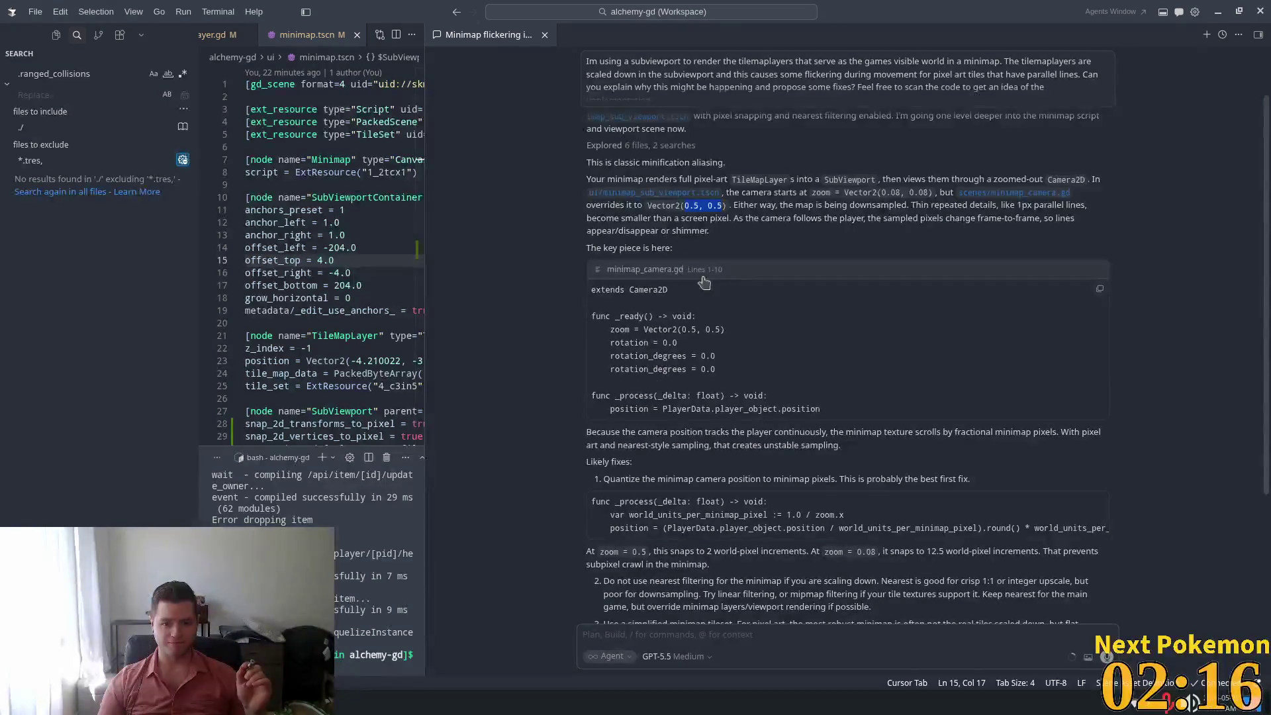
pyautogui.scroll(-1, 709, 285)
pyautogui.tripleClick(781, 376)
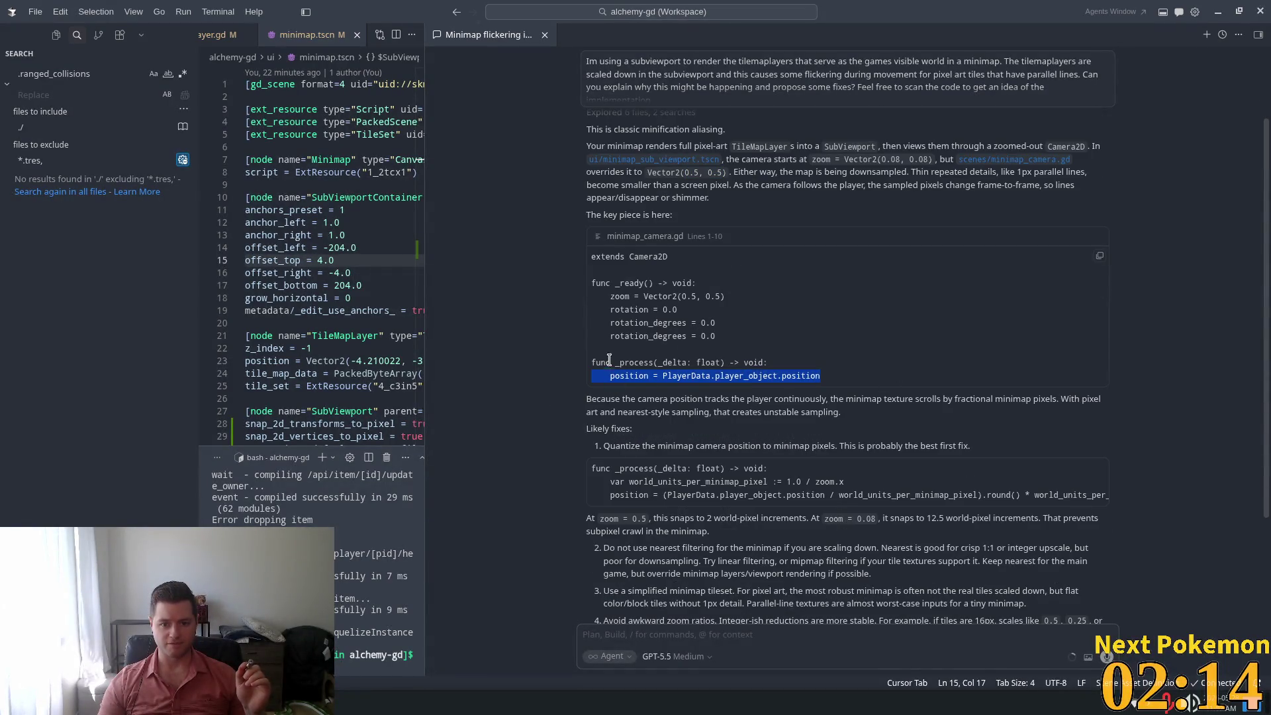
pyautogui.scroll(-1, 553, 305)
pyautogui.moveTo(629, 264); pyautogui.dragTo(726, 264)
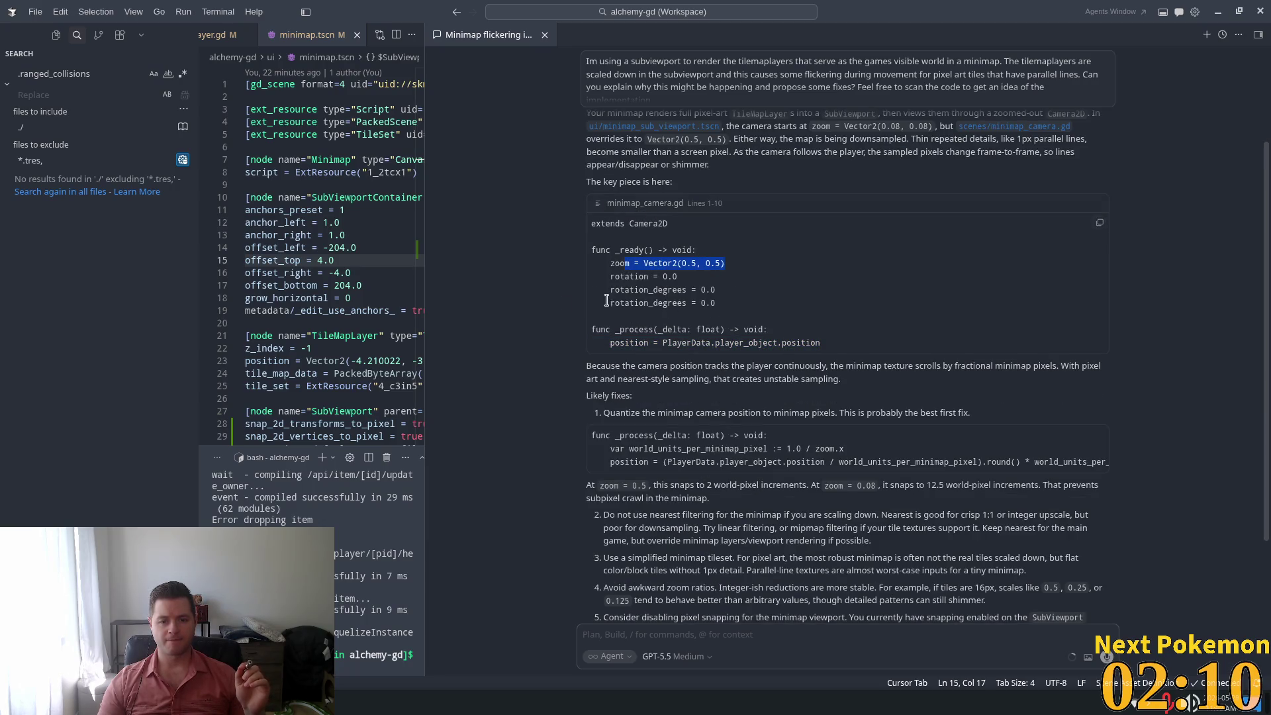
pyautogui.scroll(-1, 562, 305)
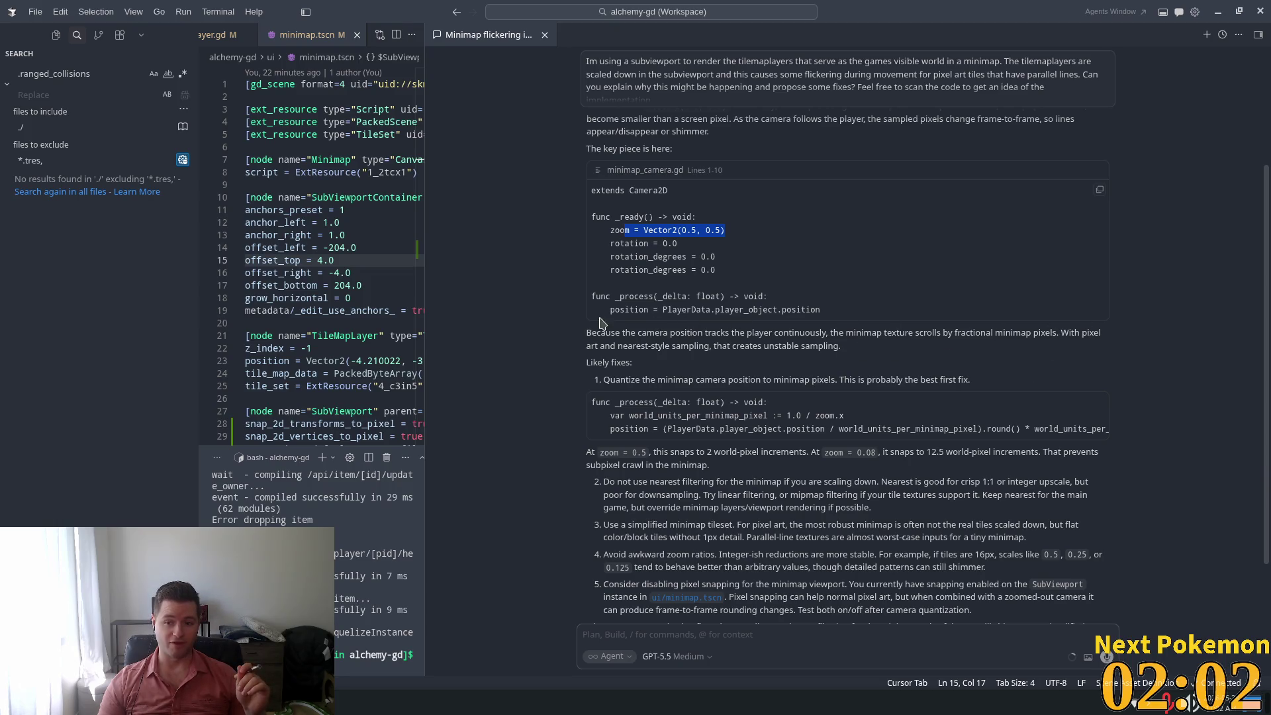
pyautogui.moveTo(1066, 326)
pyautogui.mouseDown()
pyautogui.moveTo(1097, 335)
pyautogui.moveTo(1034, 350)
pyautogui.mouseUp()
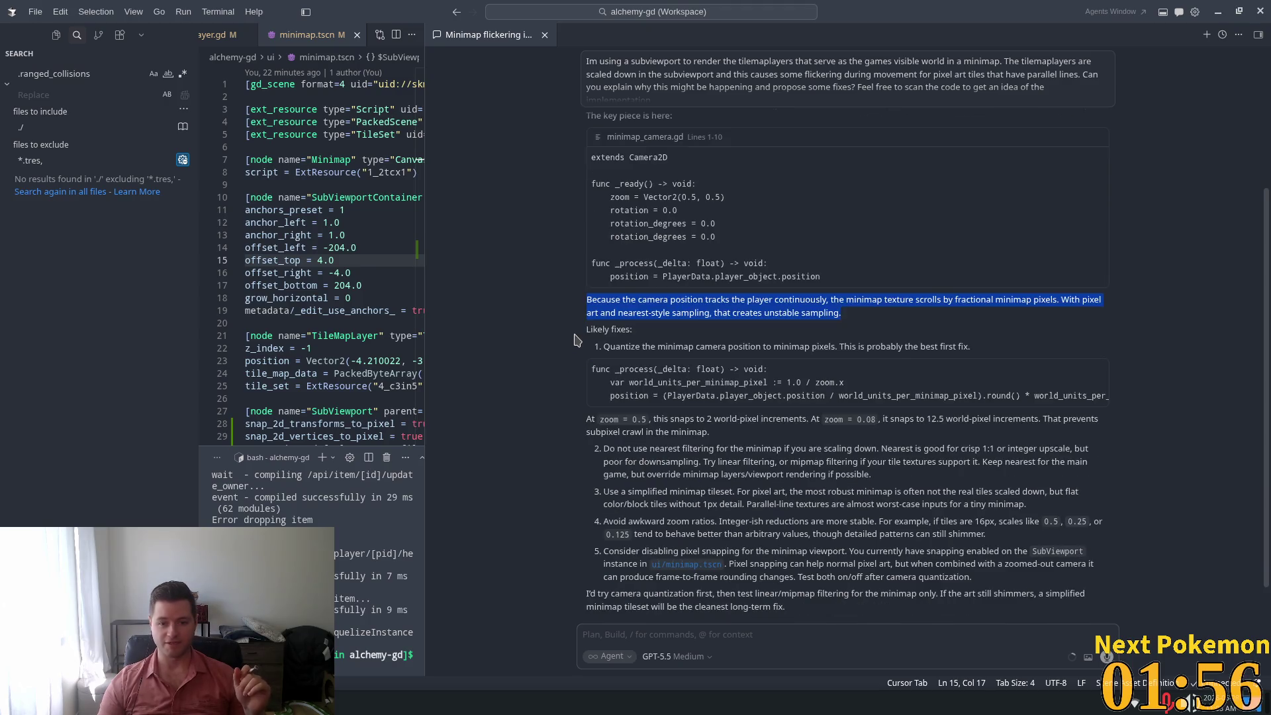
pyautogui.moveTo(616, 347); pyautogui.dragTo(984, 355)
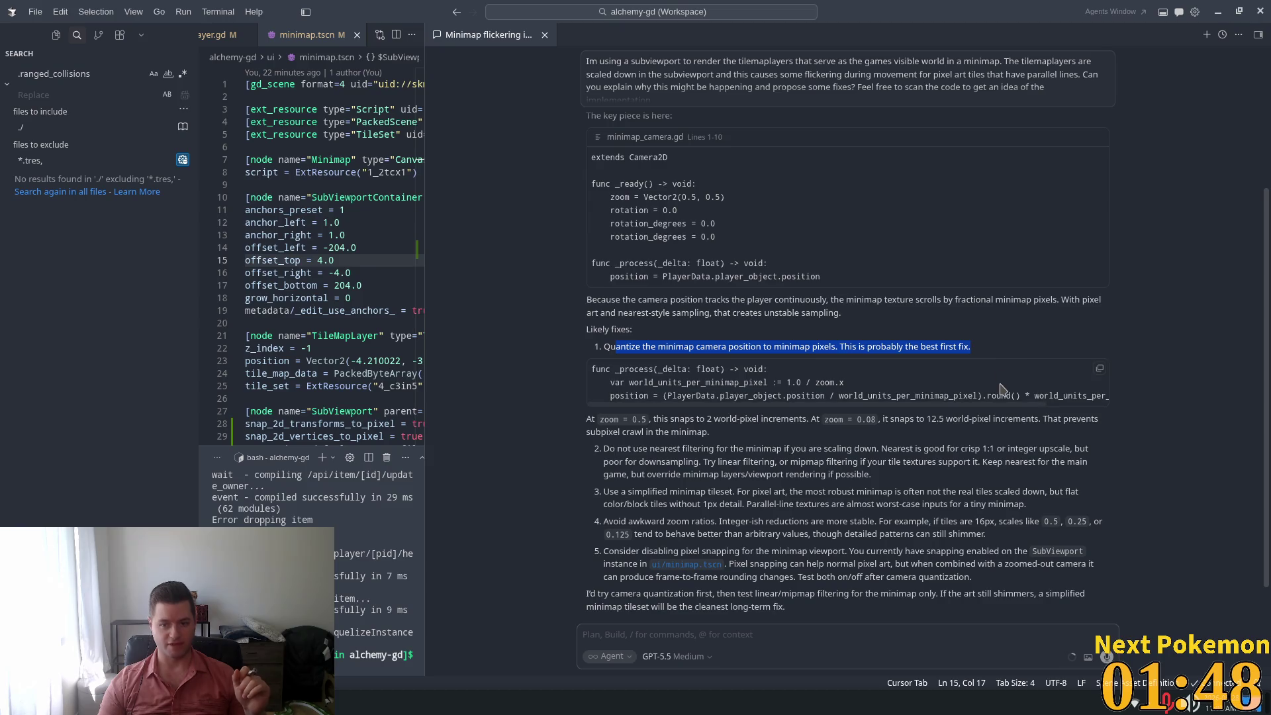
# Highlight the world_units_per_minimap_pixel and rounded position lines, then the linear or mipmap filtering advice
pyautogui.scroll(-1, 861, 358)
pyautogui.moveTo(682, 349); pyautogui.dragTo(845, 349)
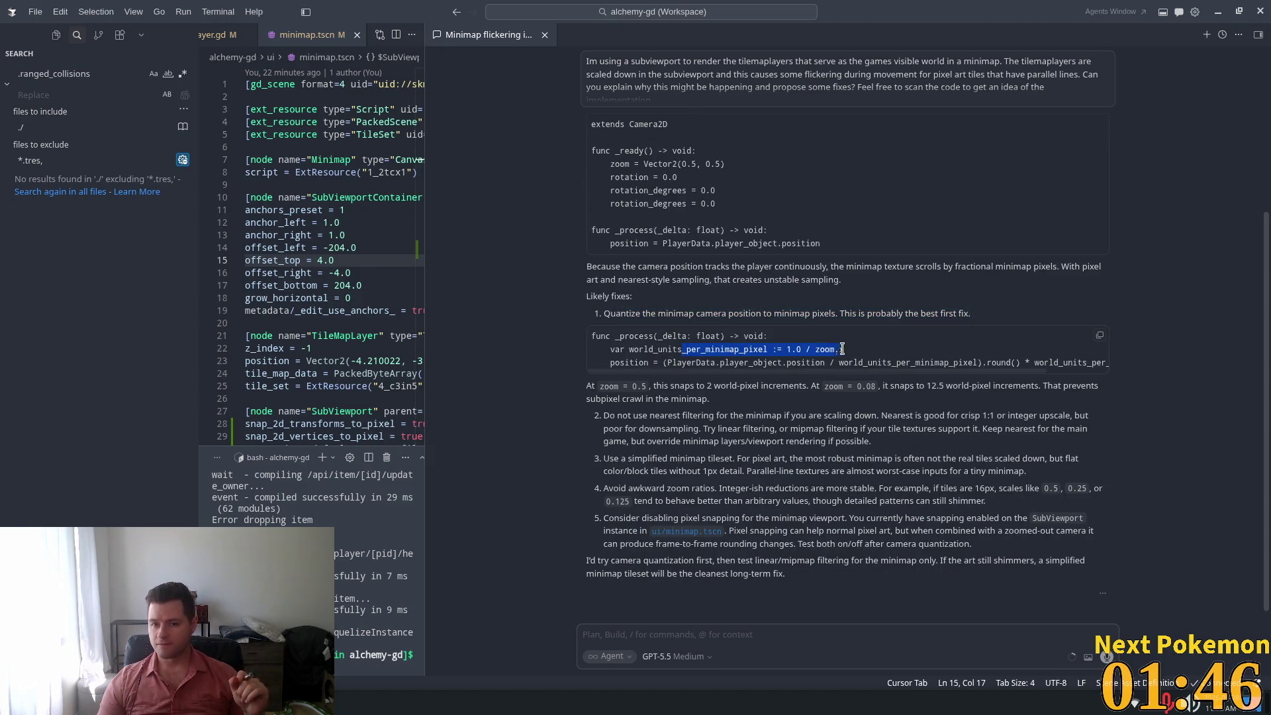
pyautogui.moveTo(610, 349); pyautogui.dragTo(871, 351)
pyautogui.click(641, 361)
pyautogui.moveTo(641, 362); pyautogui.dragTo(1103, 374)
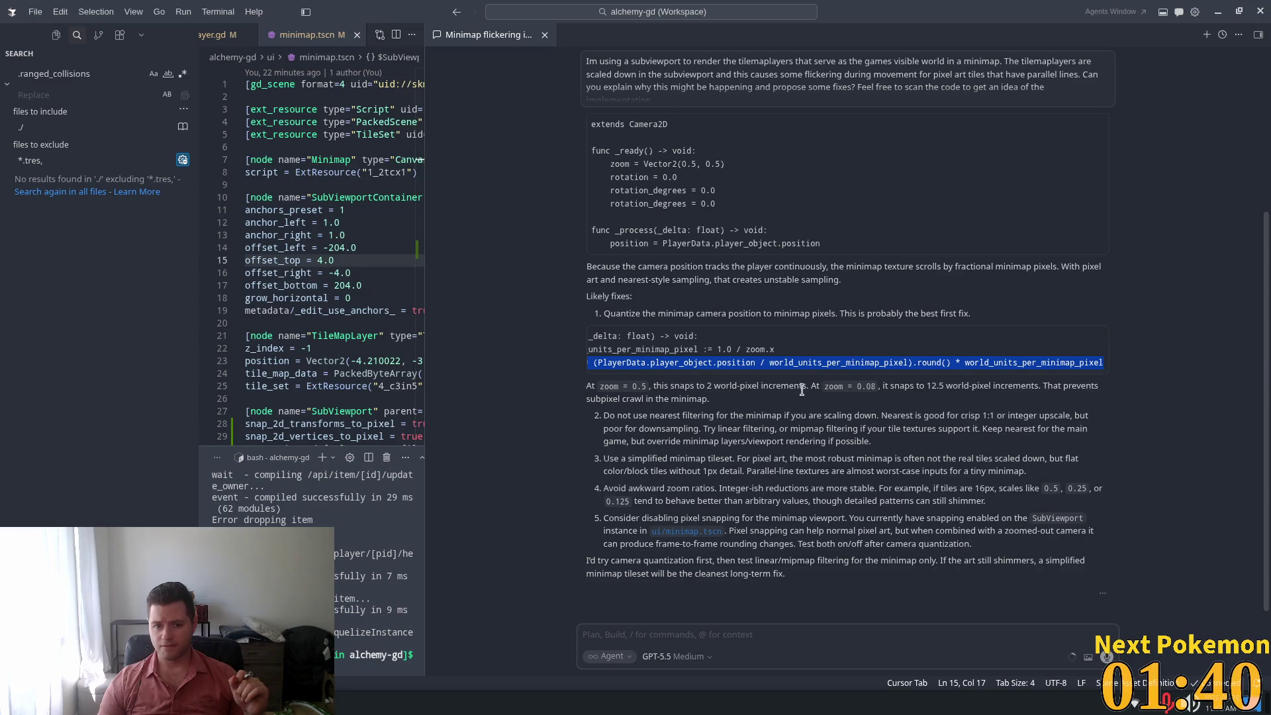
pyautogui.scroll(-1, 695, 370)
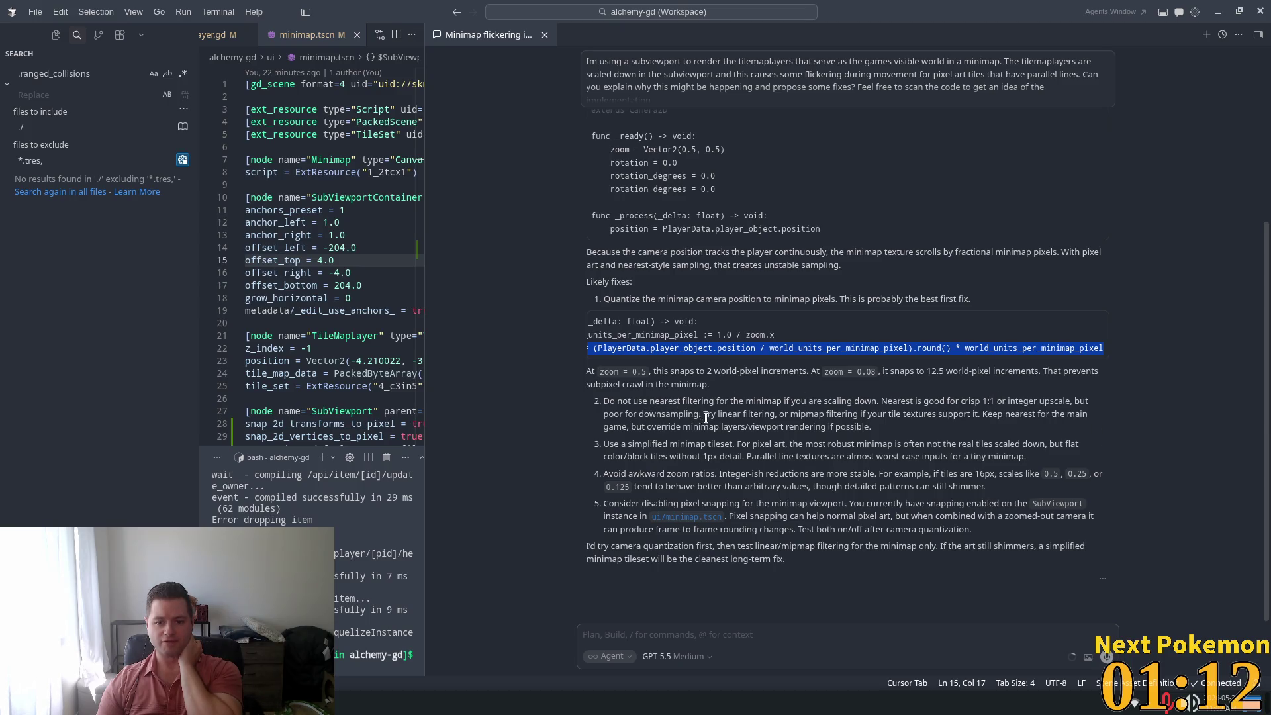
pyautogui.moveTo(704, 414)
pyautogui.mouseDown()
pyautogui.moveTo(1059, 415)
pyautogui.moveTo(804, 428)
pyautogui.mouseUp()
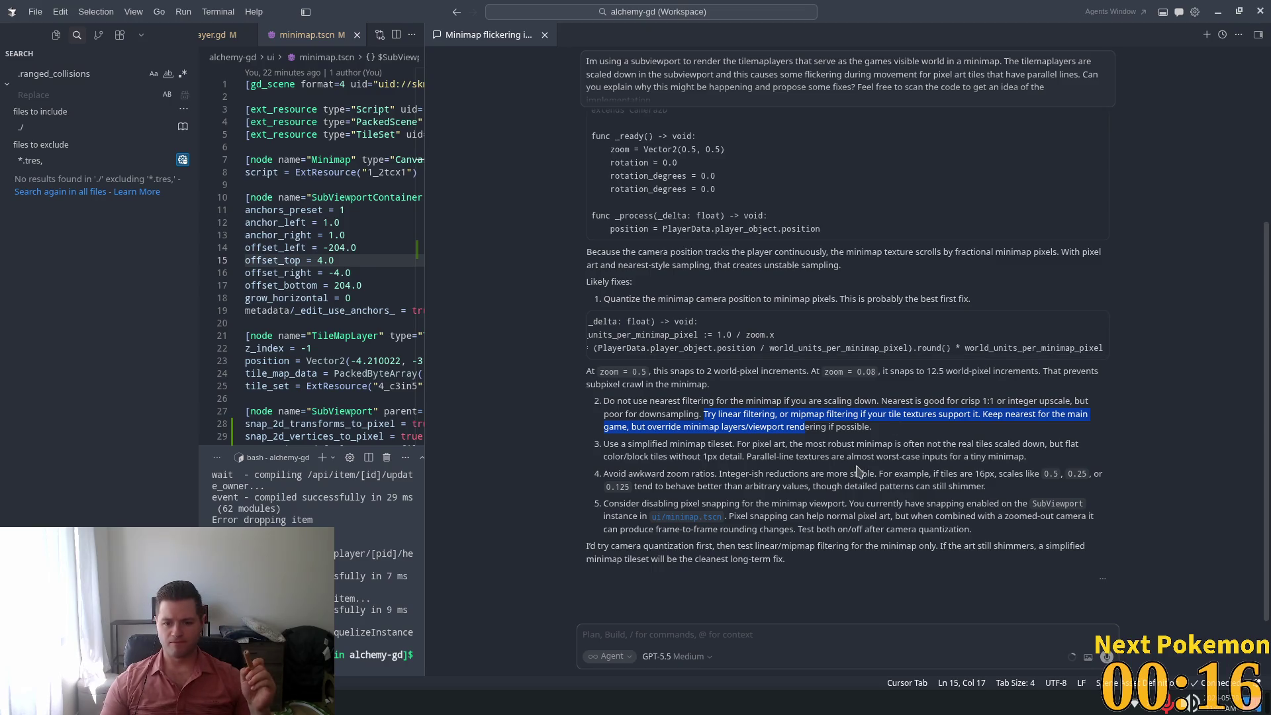
pyautogui.moveTo(612, 547)
pyautogui.mouseDown()
pyautogui.moveTo(902, 561)
pyautogui.moveTo(974, 560)
pyautogui.moveTo(854, 550)
pyautogui.moveTo(1033, 551)
pyautogui.moveTo(620, 561)
pyautogui.moveTo(793, 575)
pyautogui.mouseUp()
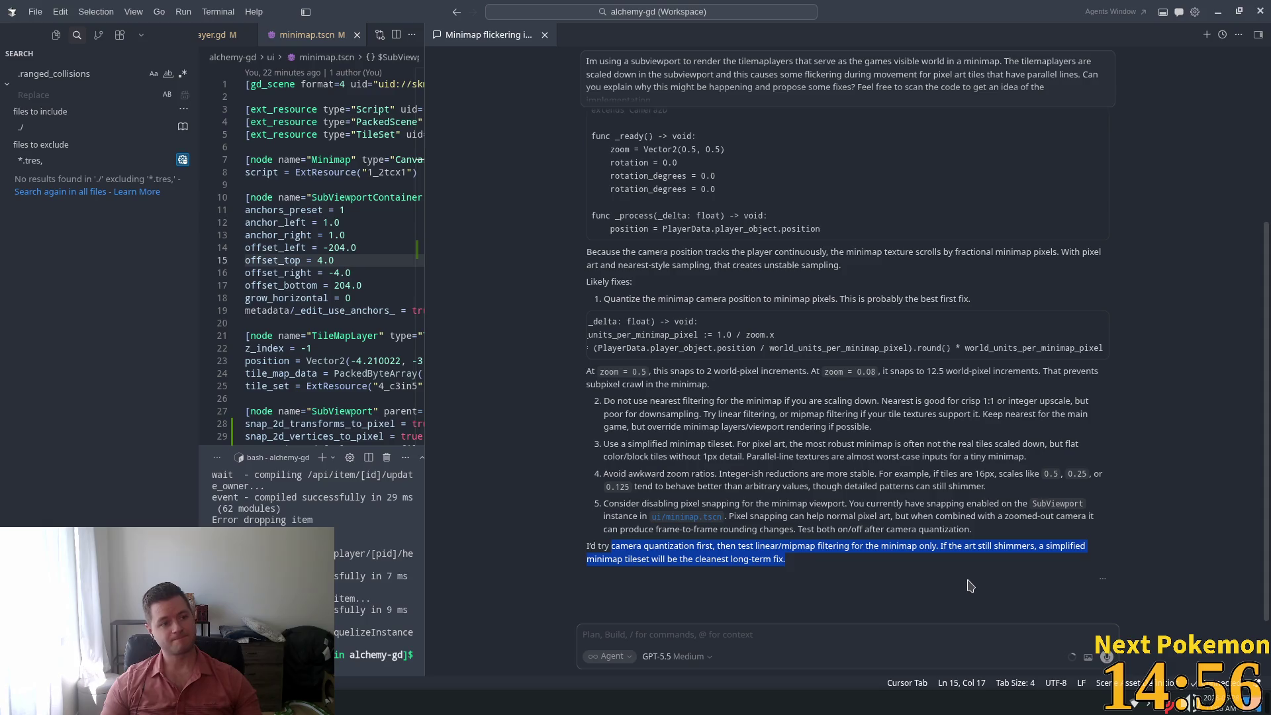
pyautogui.hotkey('alt', 'Tab')
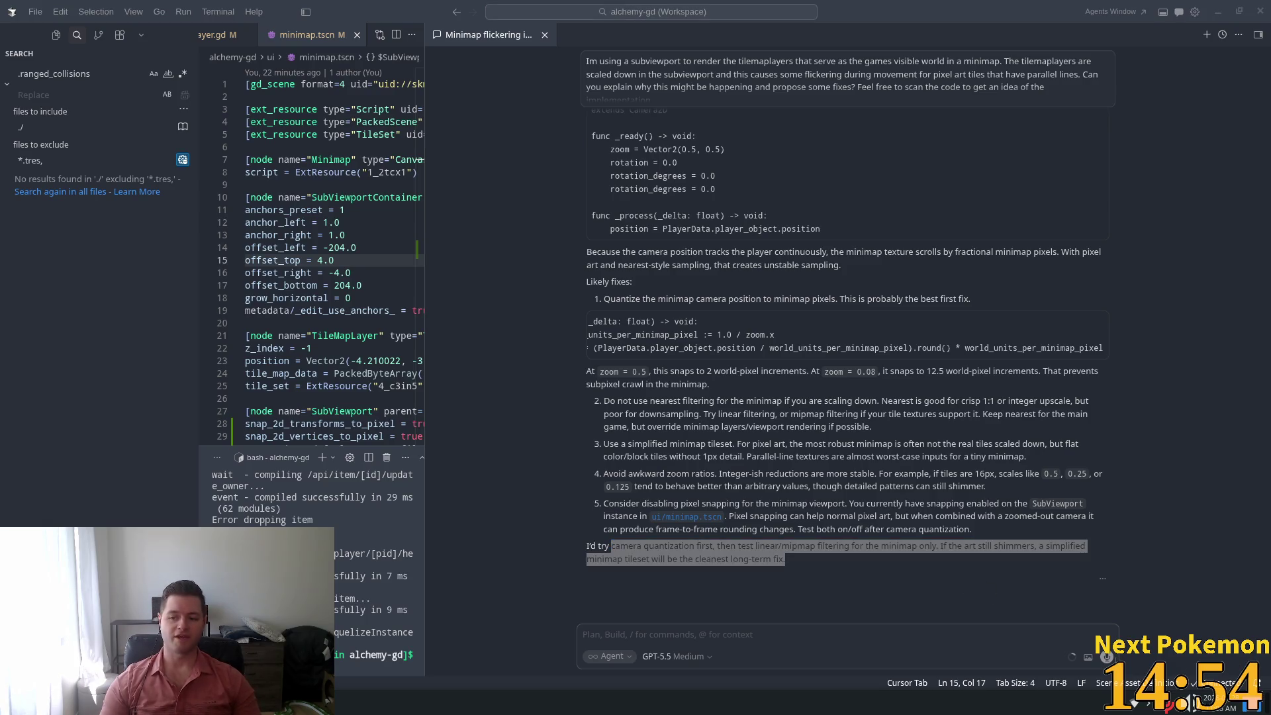
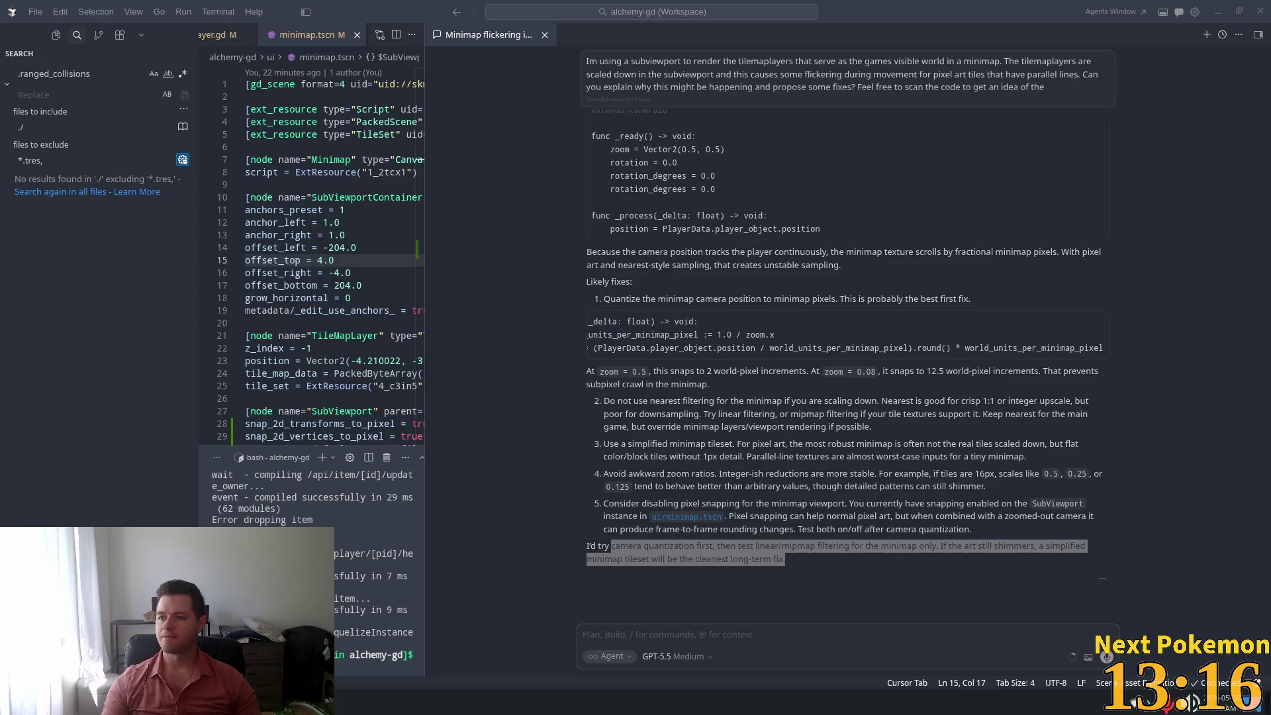
# Ask the agent 'Can you implement the quantization suggestion for me?' and widen the code editor
pyautogui.click(689, 645)
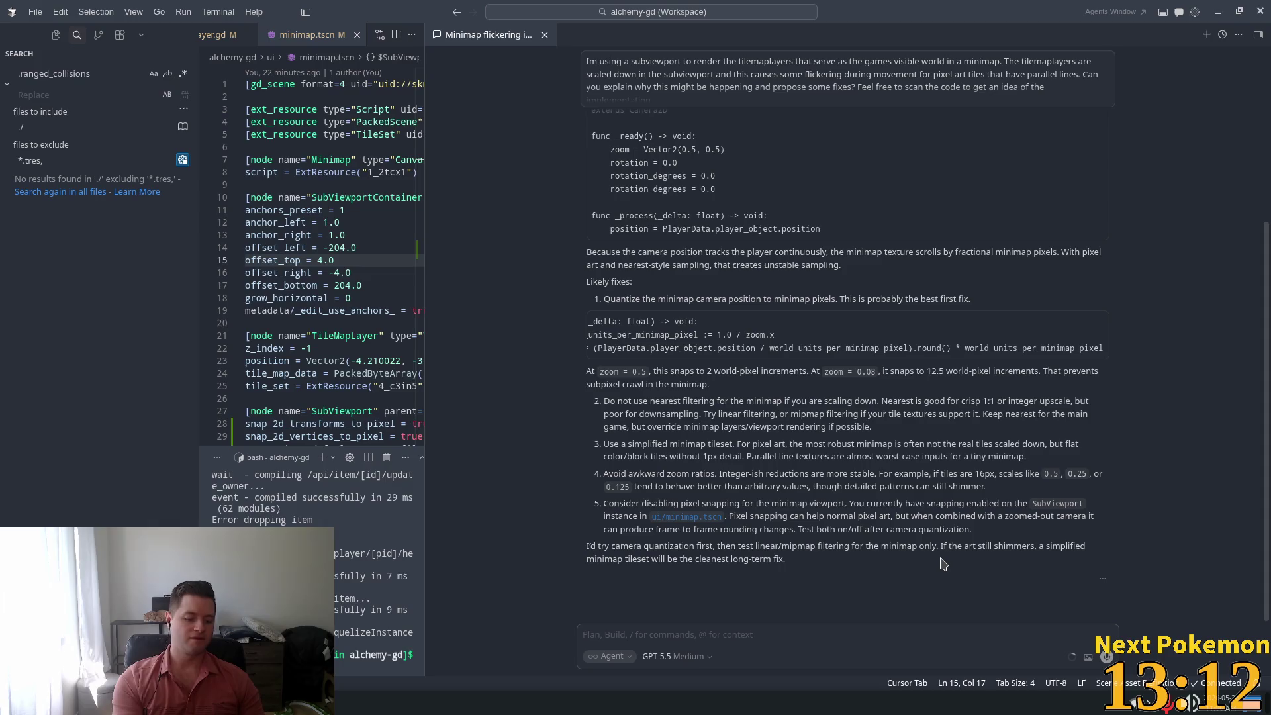
pyautogui.write('cou ')
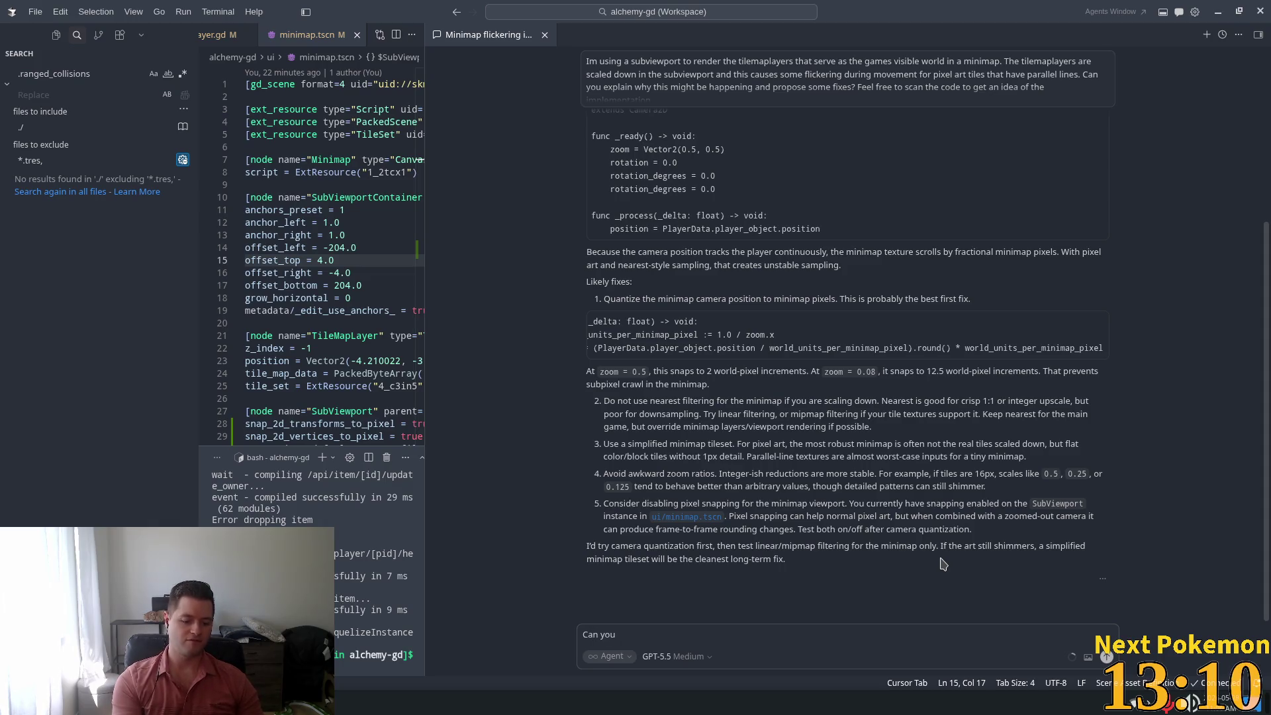
pyautogui.write('implement the')
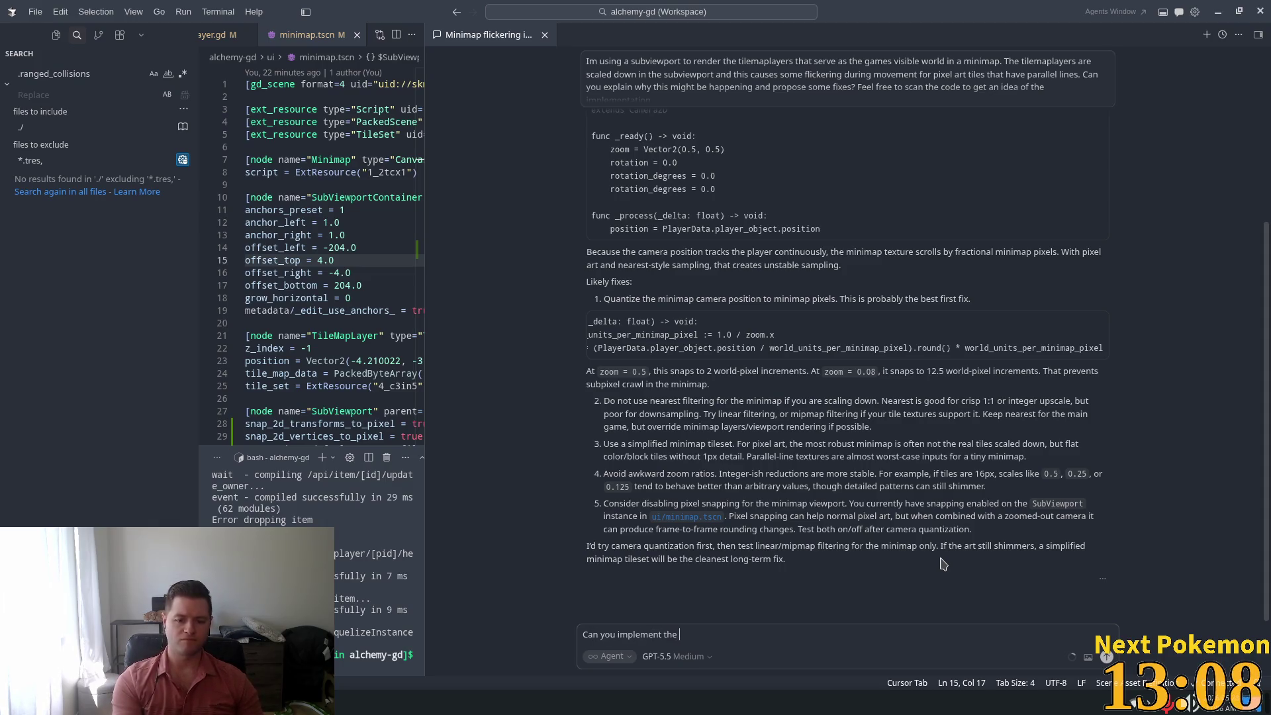
pyautogui.write('quantization s')
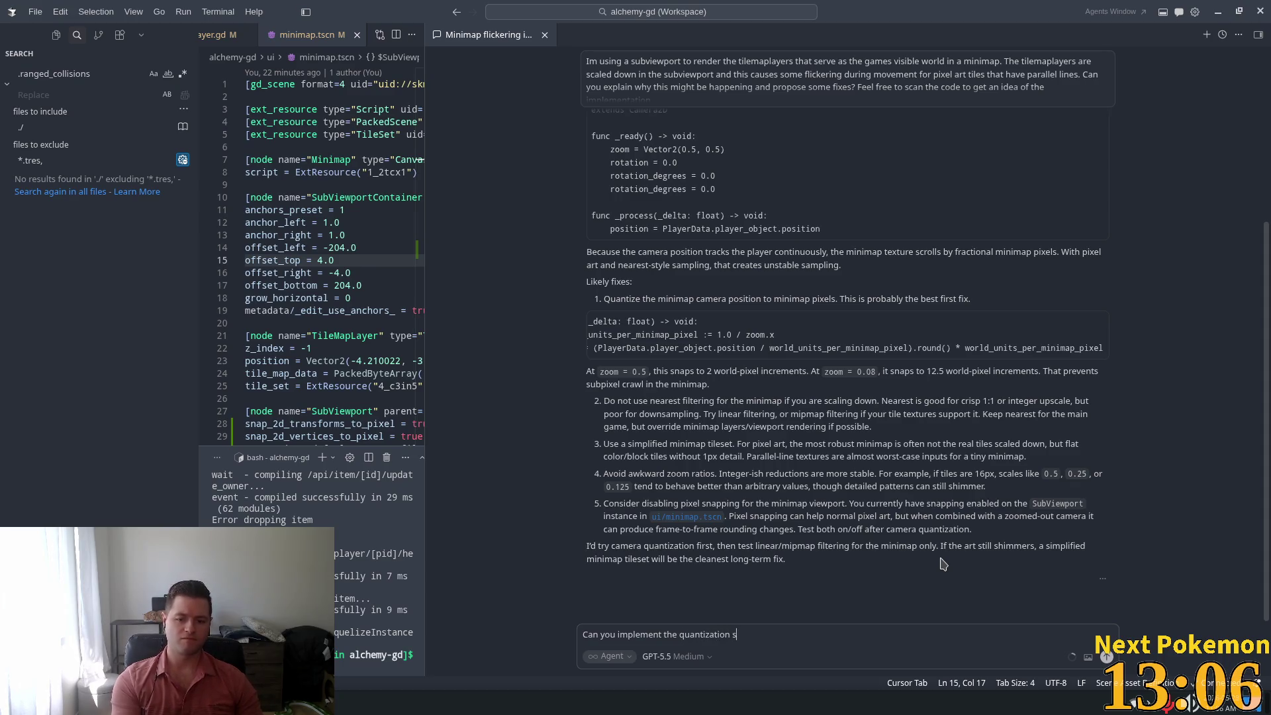
pyautogui.write('uggestion for me')
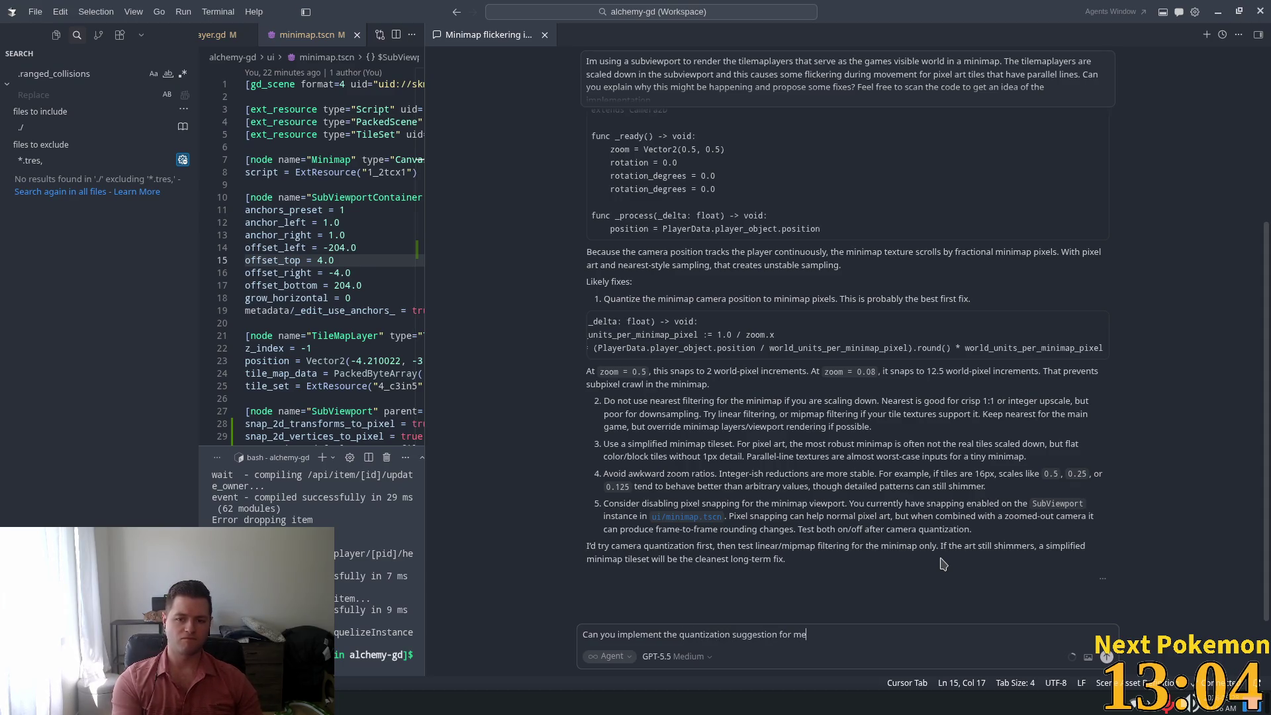
pyautogui.write('?')
pyautogui.press('Return')
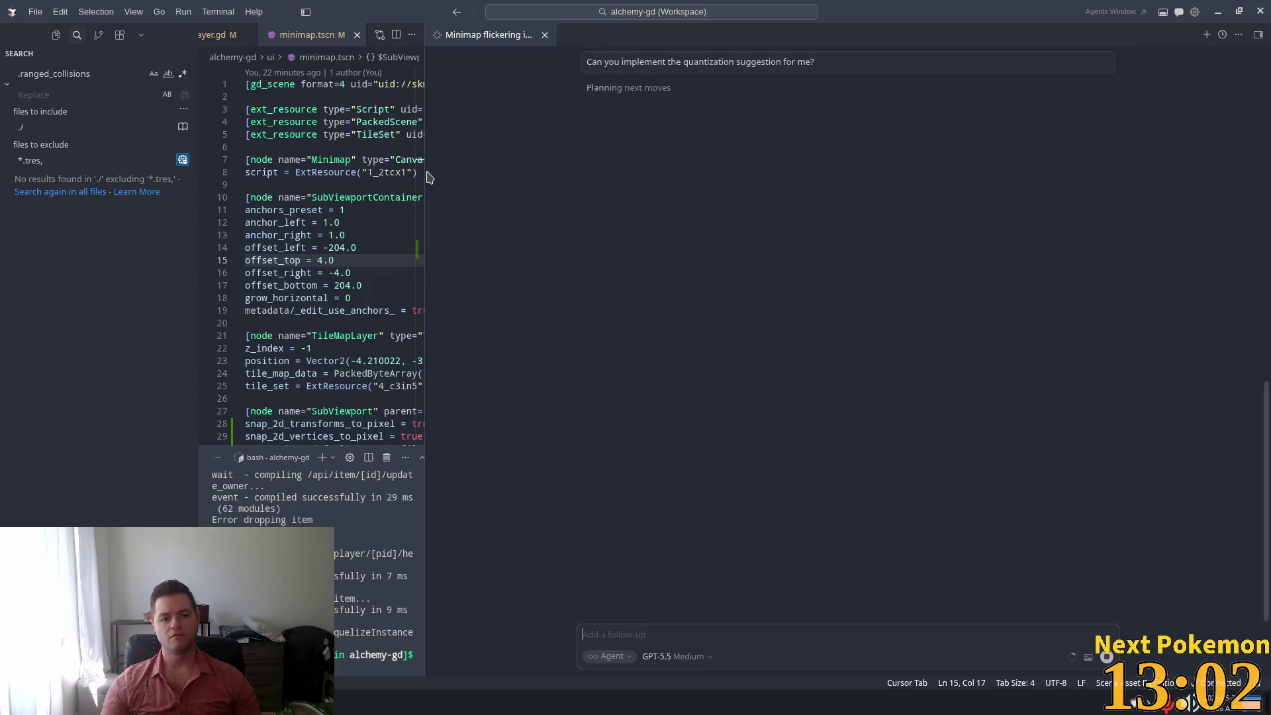
pyautogui.moveTo(427, 184); pyautogui.dragTo(1010, 184)
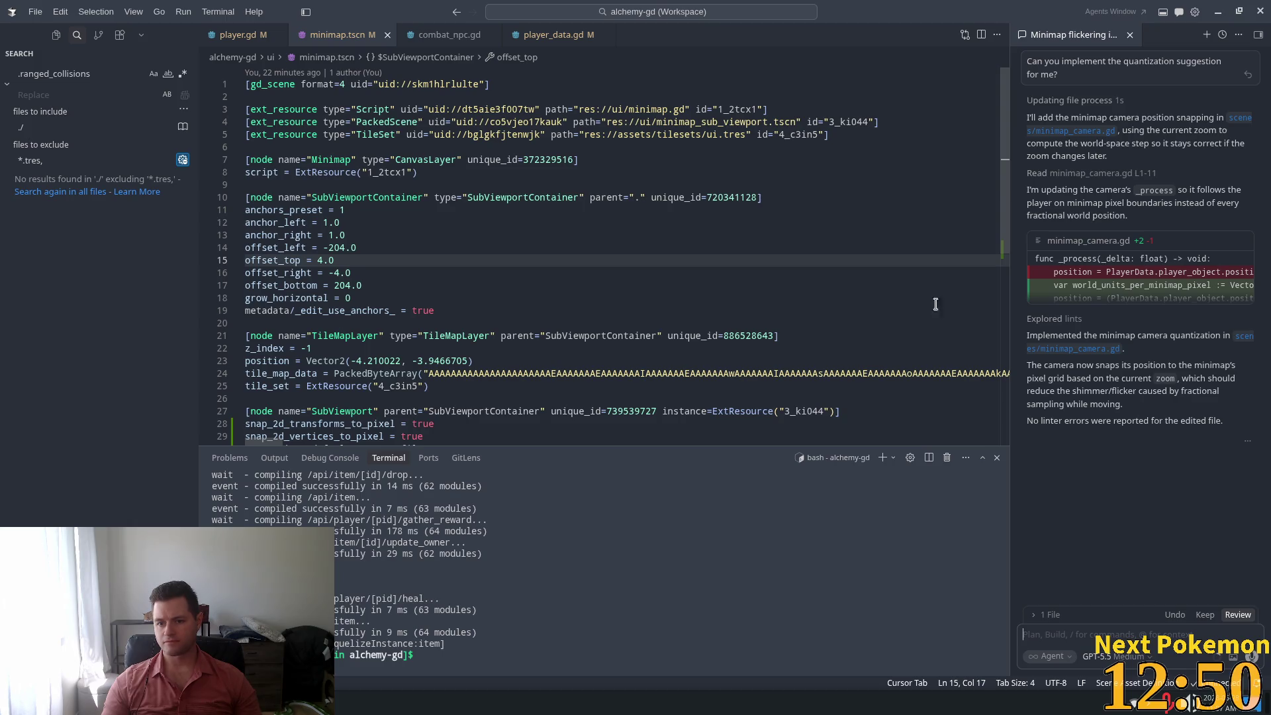
# Keep the agent's quantization edit to minimap_camera.gd and switch to the Godot editor
pyautogui.click(1209, 617)
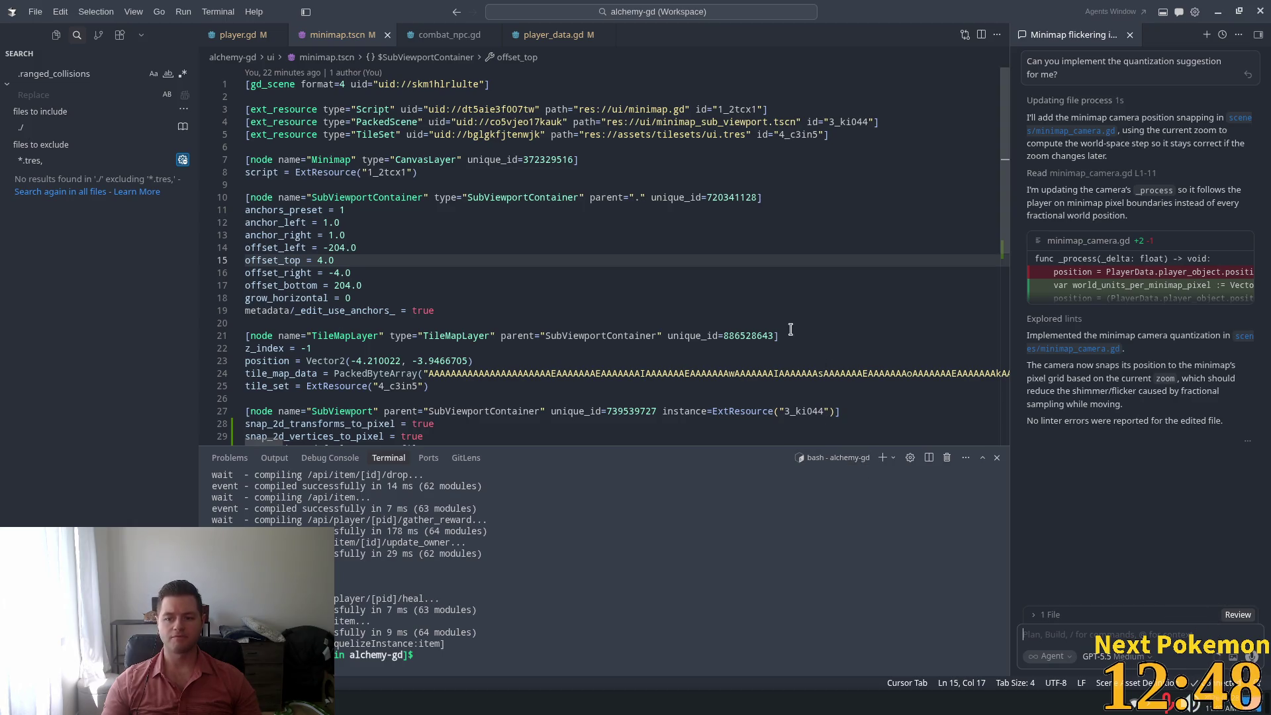
pyautogui.hotkey('alt', 'Tab')
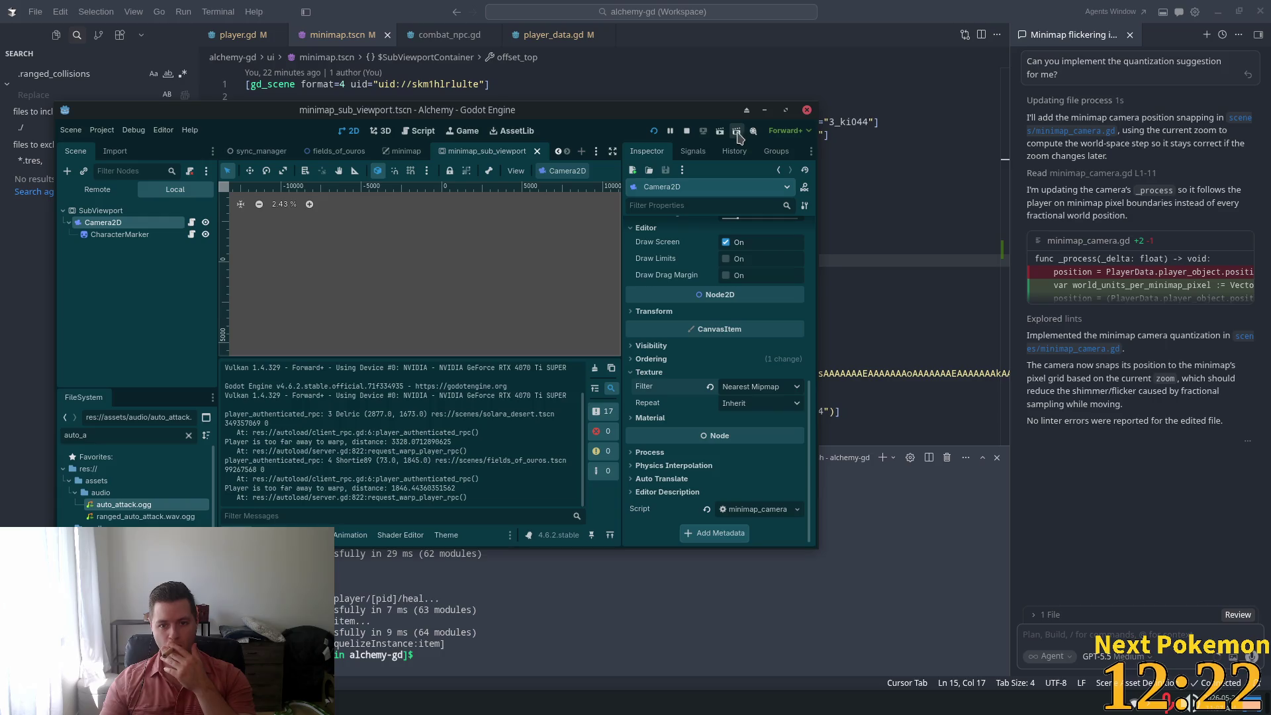
# Run the Alchemy game from Godot, then bring up the browser maximized
pyautogui.click(655, 132)
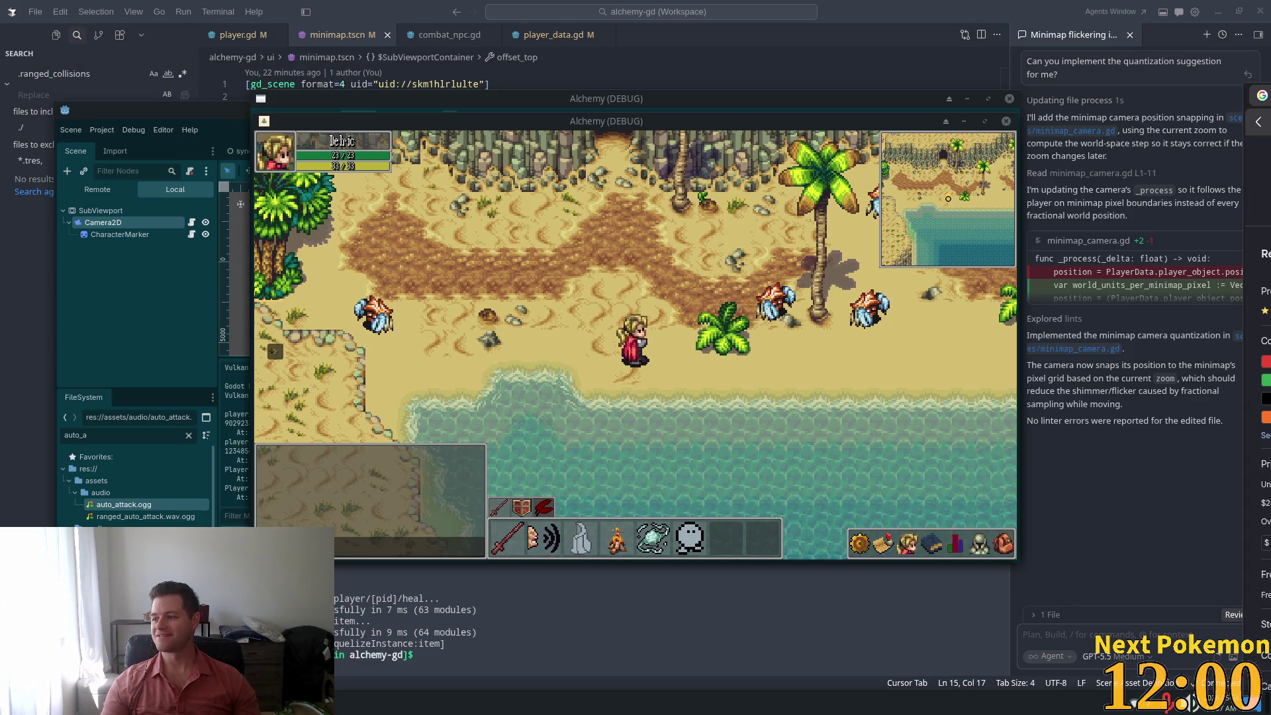
pyautogui.hotkey('alt', 'Tab')
pyautogui.doubleClick(704, 4)
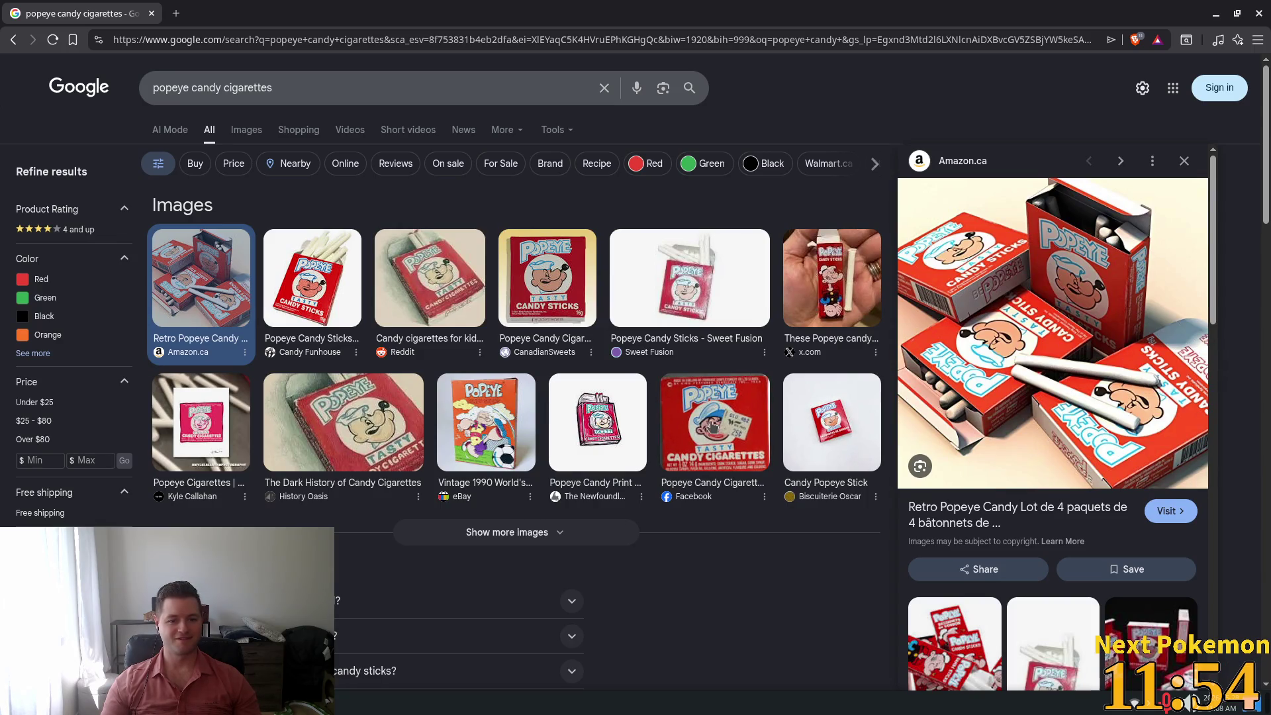
# Preview the Dark History, Facebook, x.com and Sweet Fusion candy-cigarette images, then close the tab
pyautogui.click(400, 418)
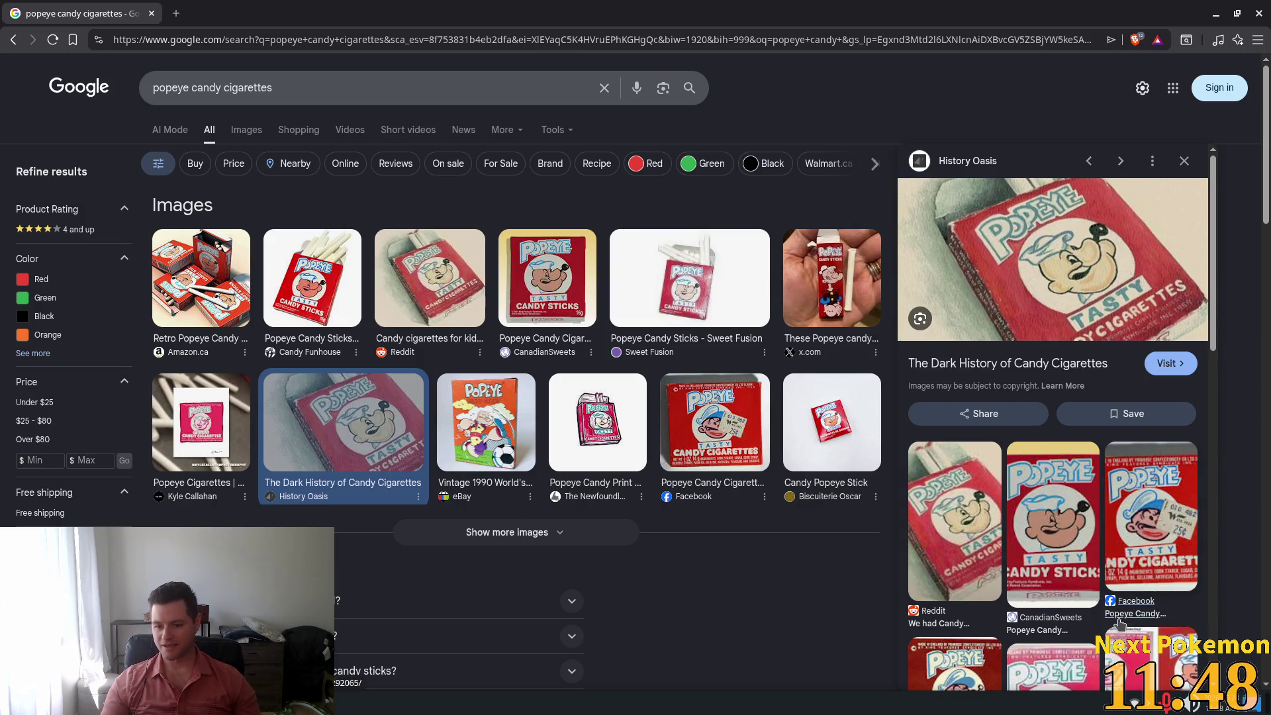
pyautogui.scroll(-3, 1135, 512)
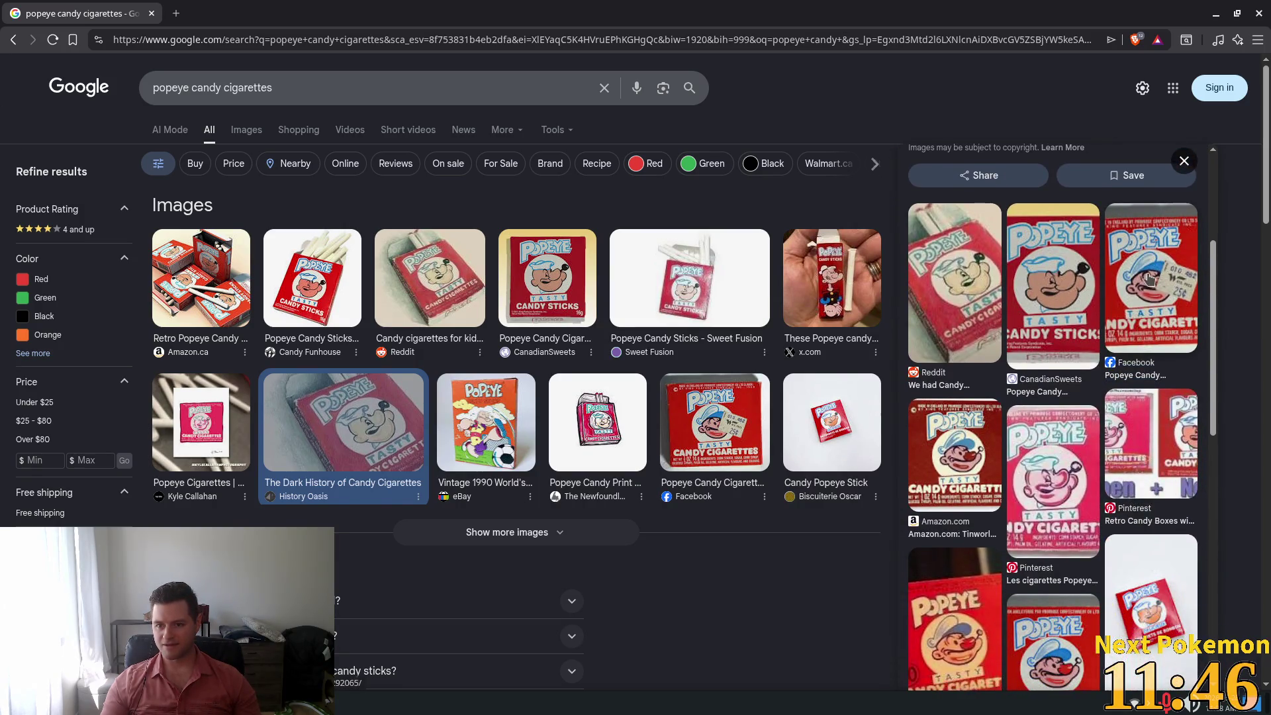
pyautogui.click(1150, 278)
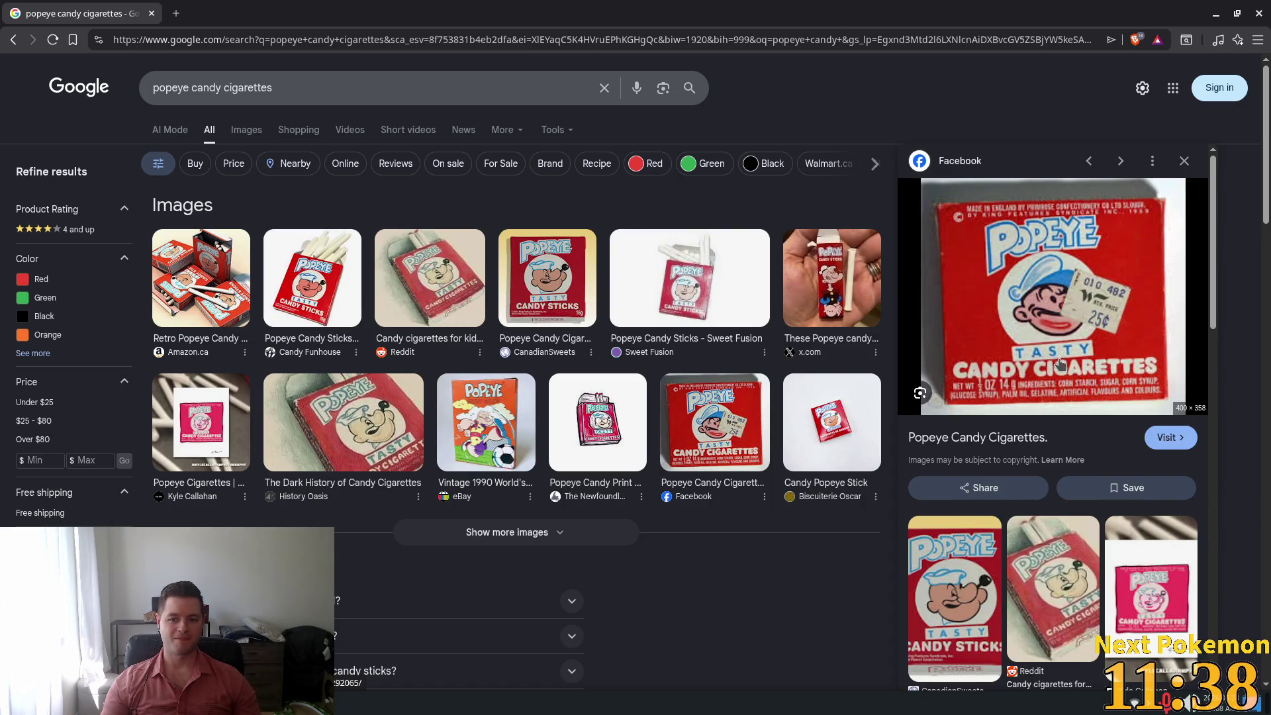
pyautogui.click(834, 294)
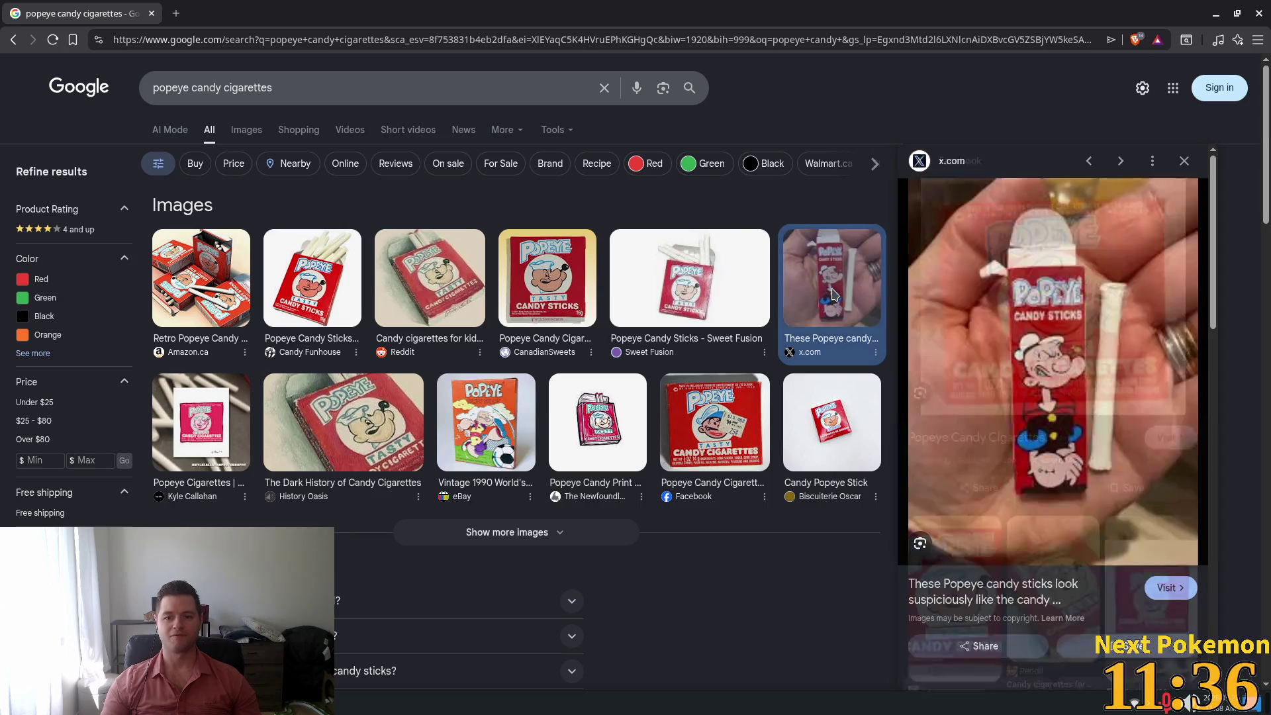
pyautogui.click(738, 278)
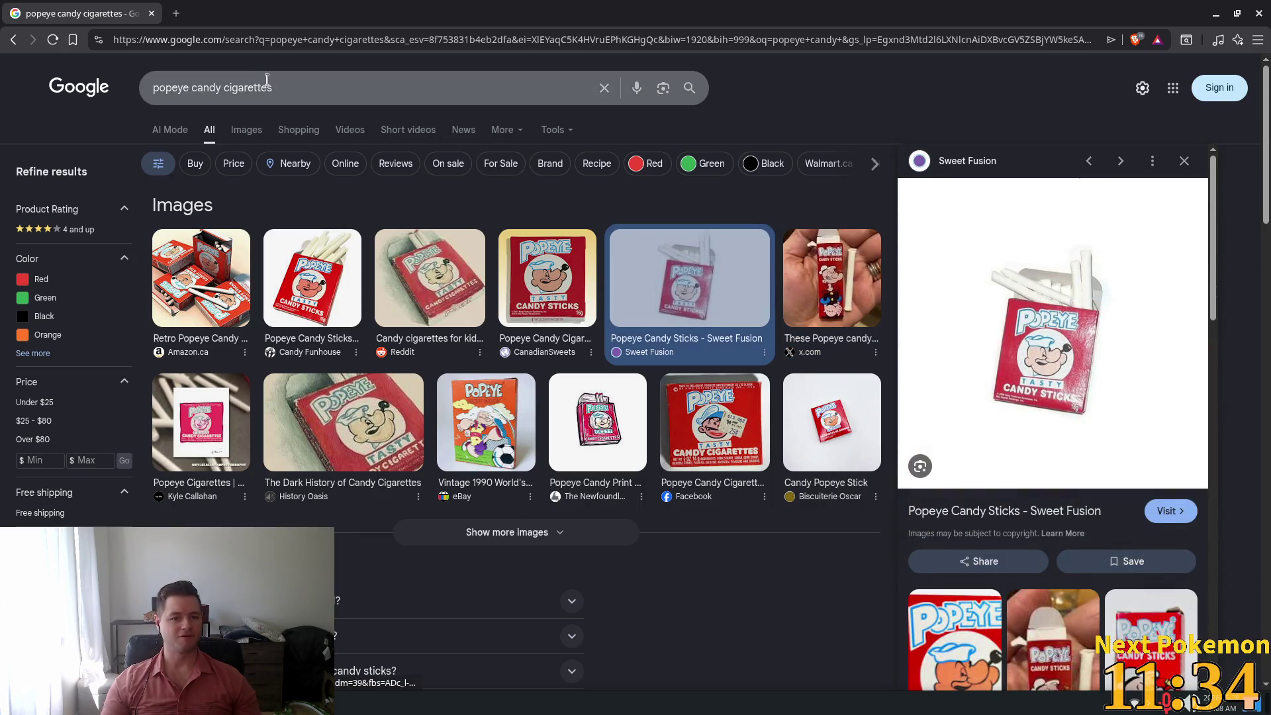
pyautogui.scroll(-10, 1053, 331)
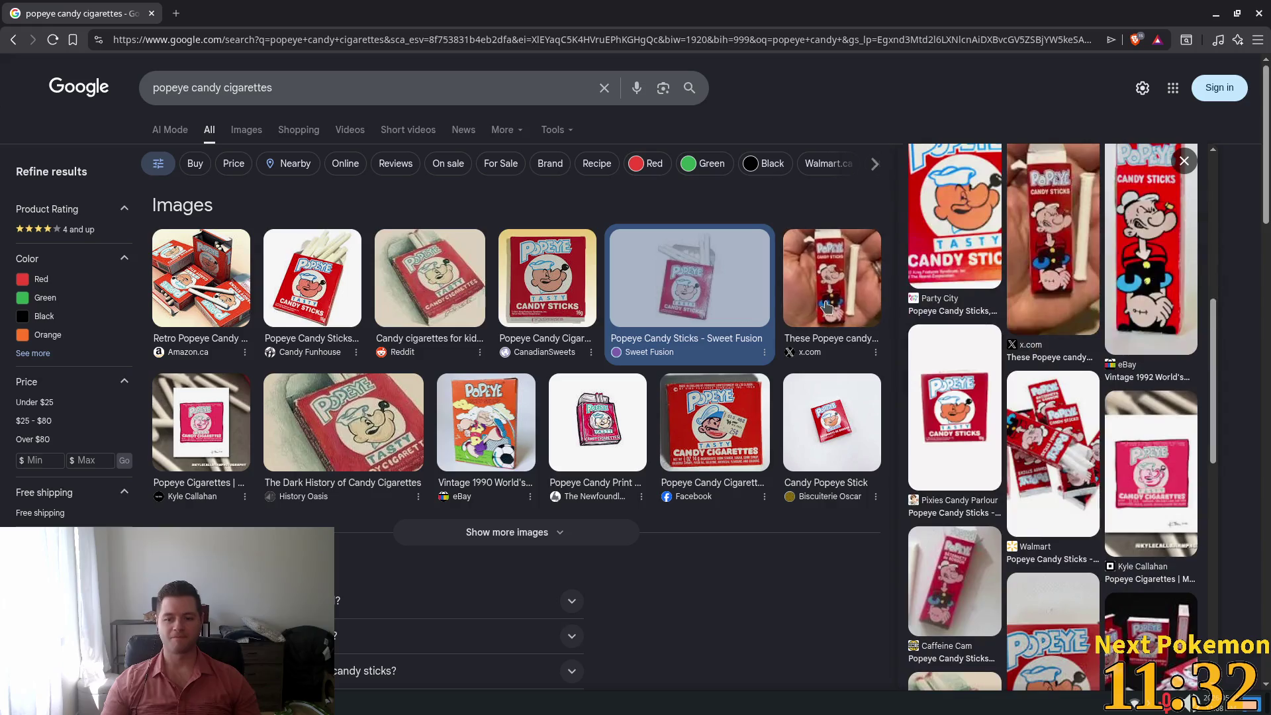
pyautogui.click(151, 14)
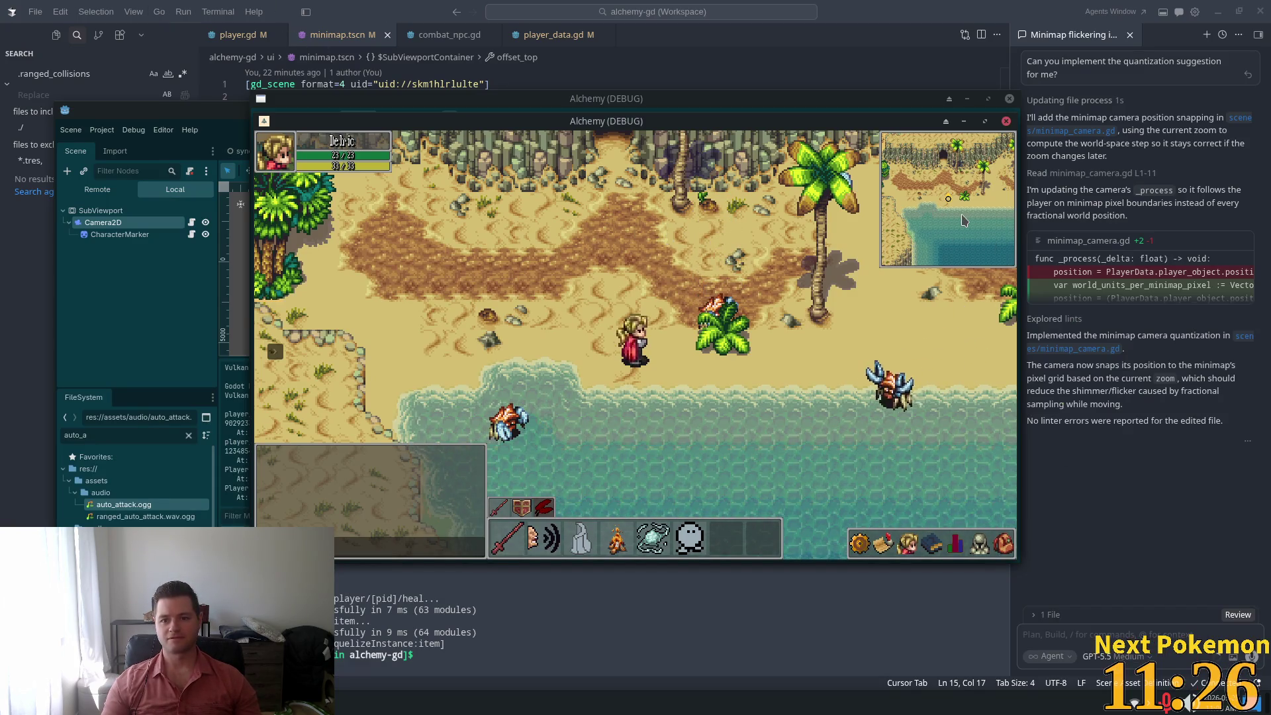
# Walk right along the beach, up and down the dock, north to the fenced path, then return to Cursor
pyautogui.press('d')
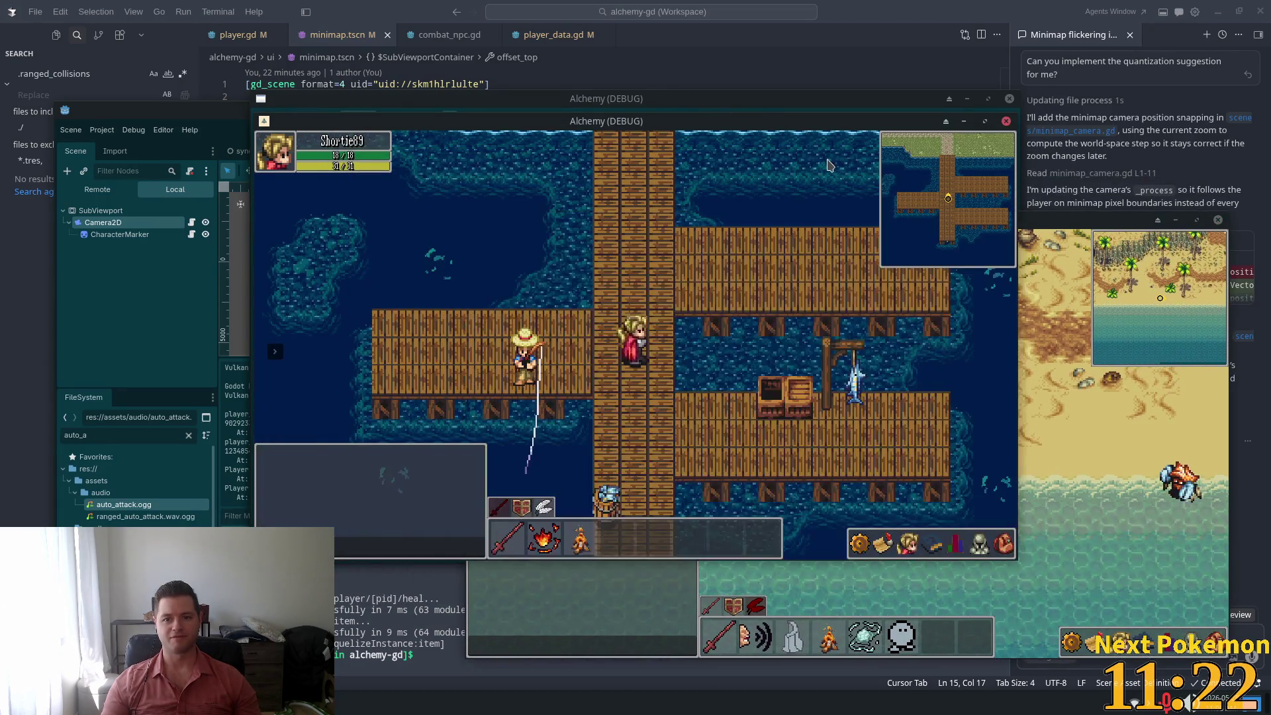
pyautogui.press('w')
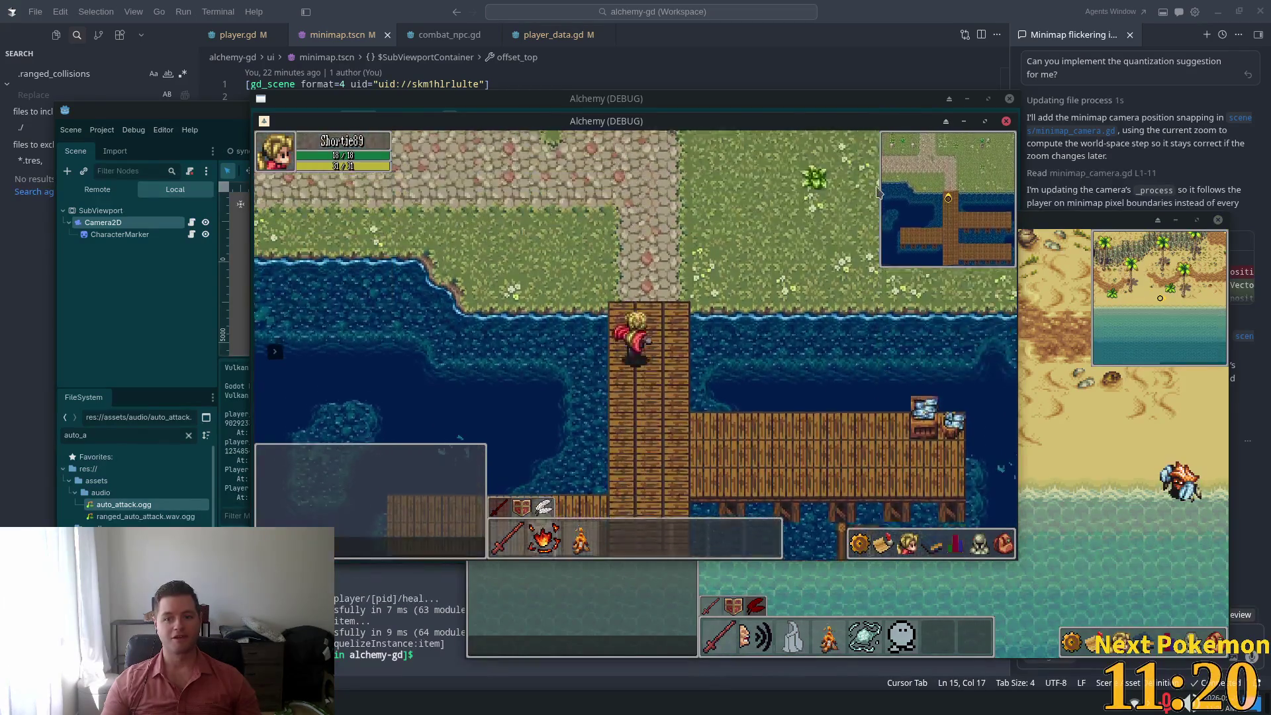
pyautogui.press('w')
pyautogui.press('s')
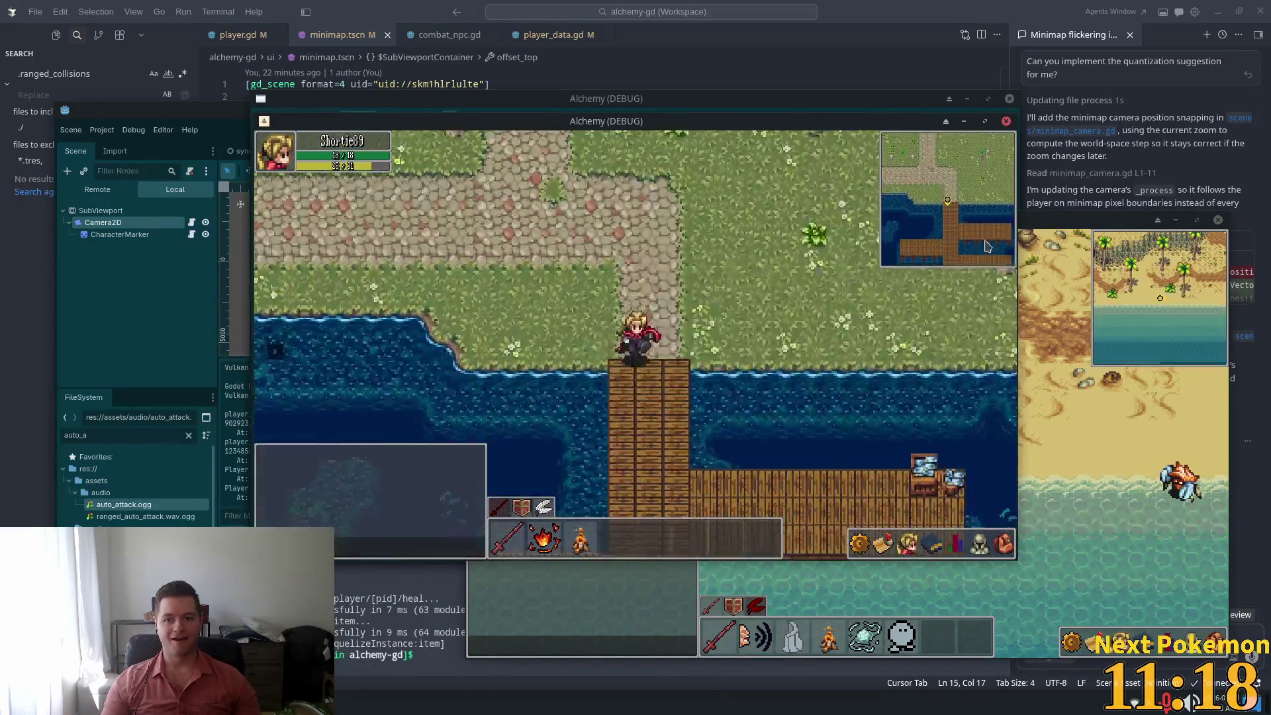
pyautogui.press('s')
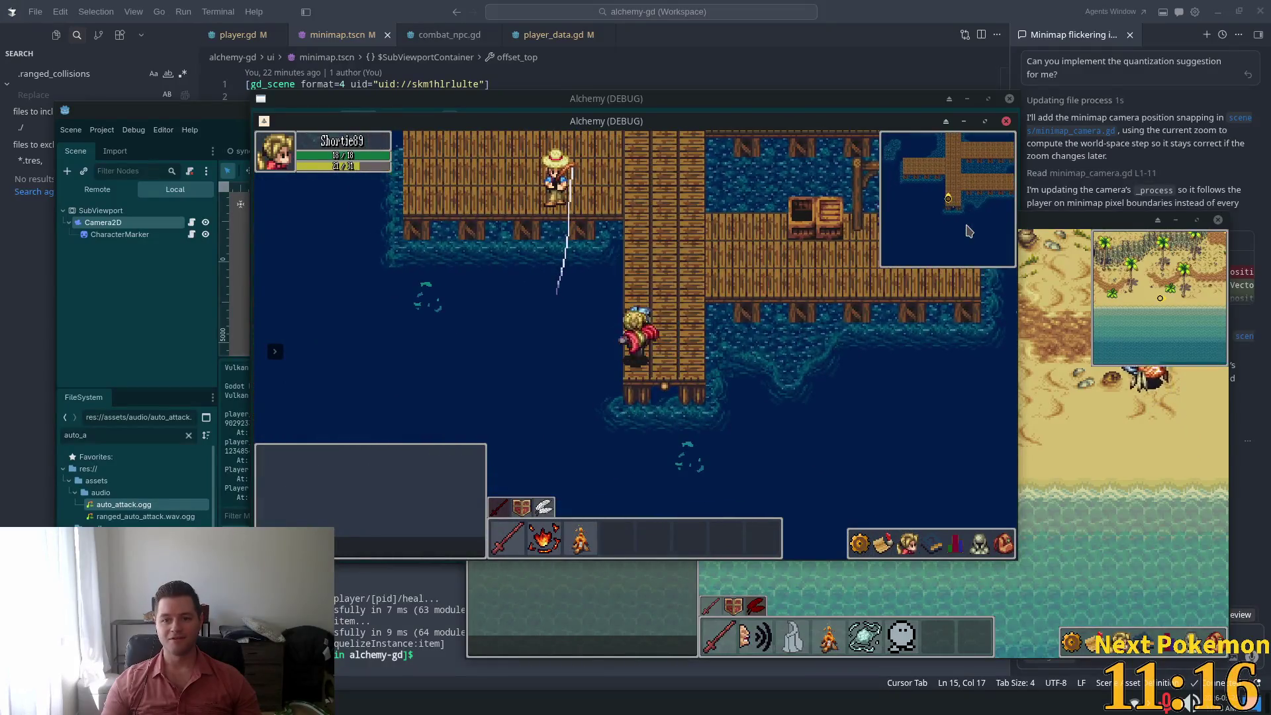
pyautogui.press('w')
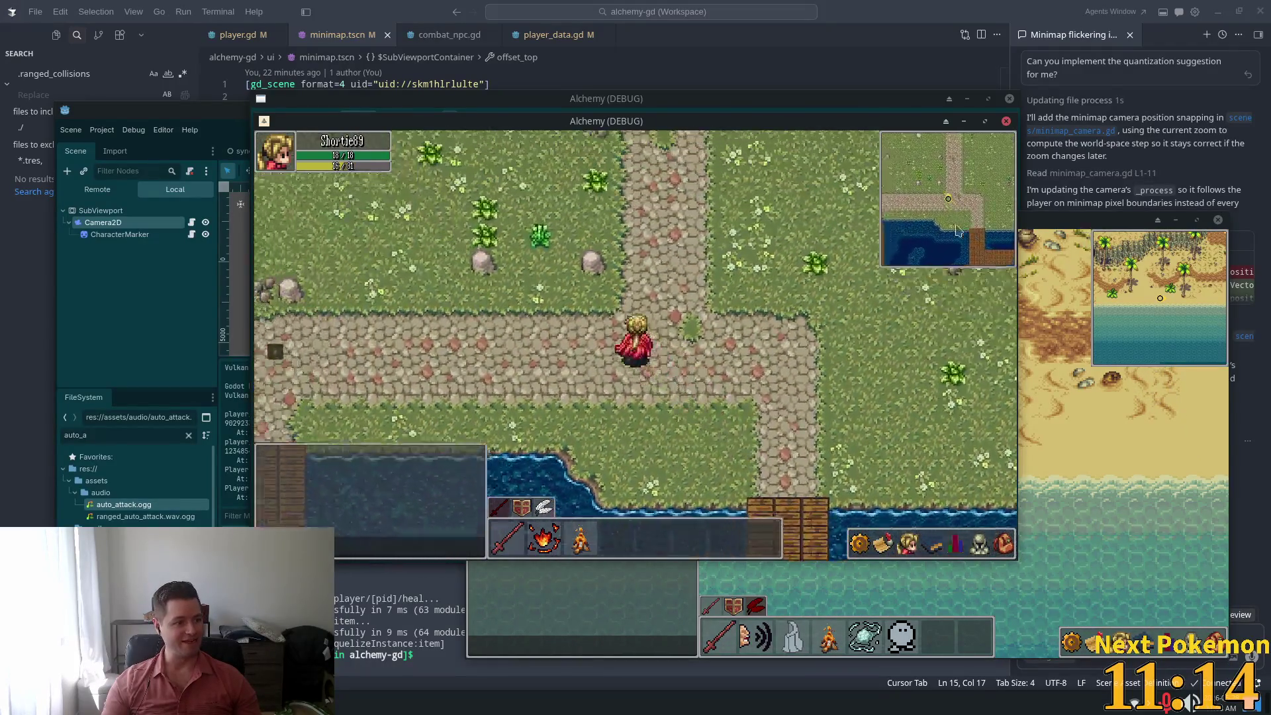
pyautogui.press('w')
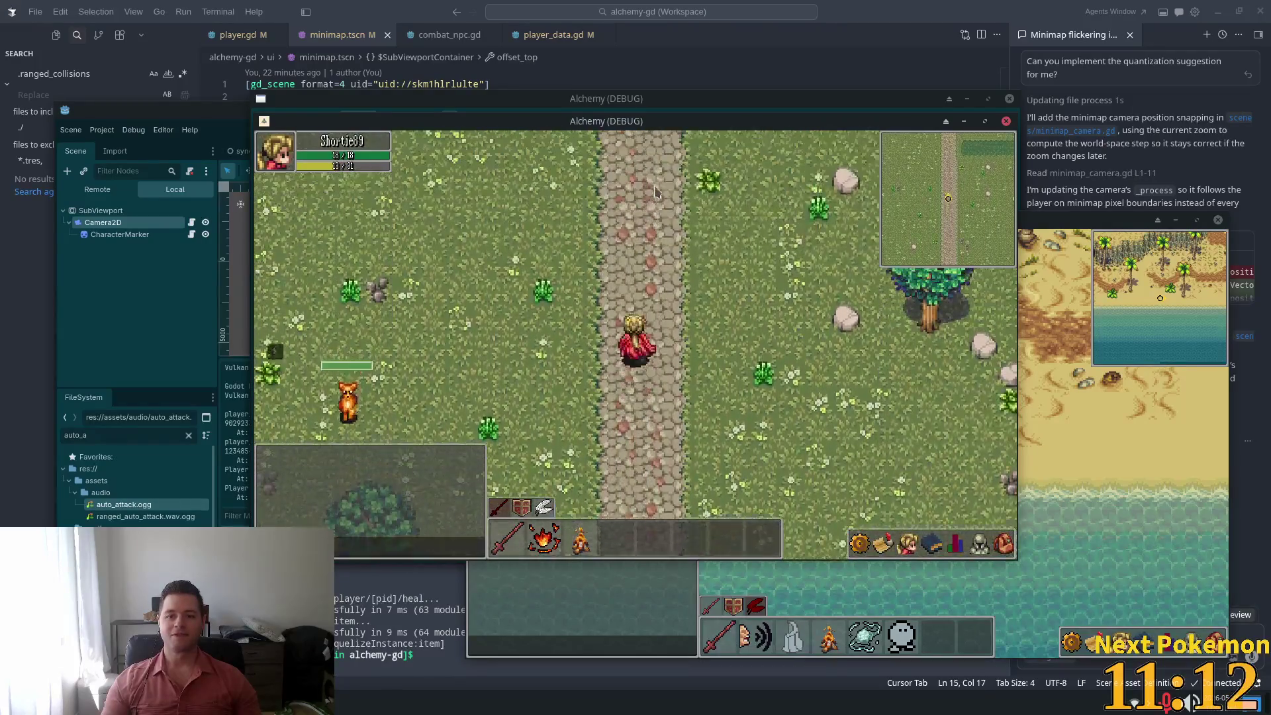
pyautogui.press('d')
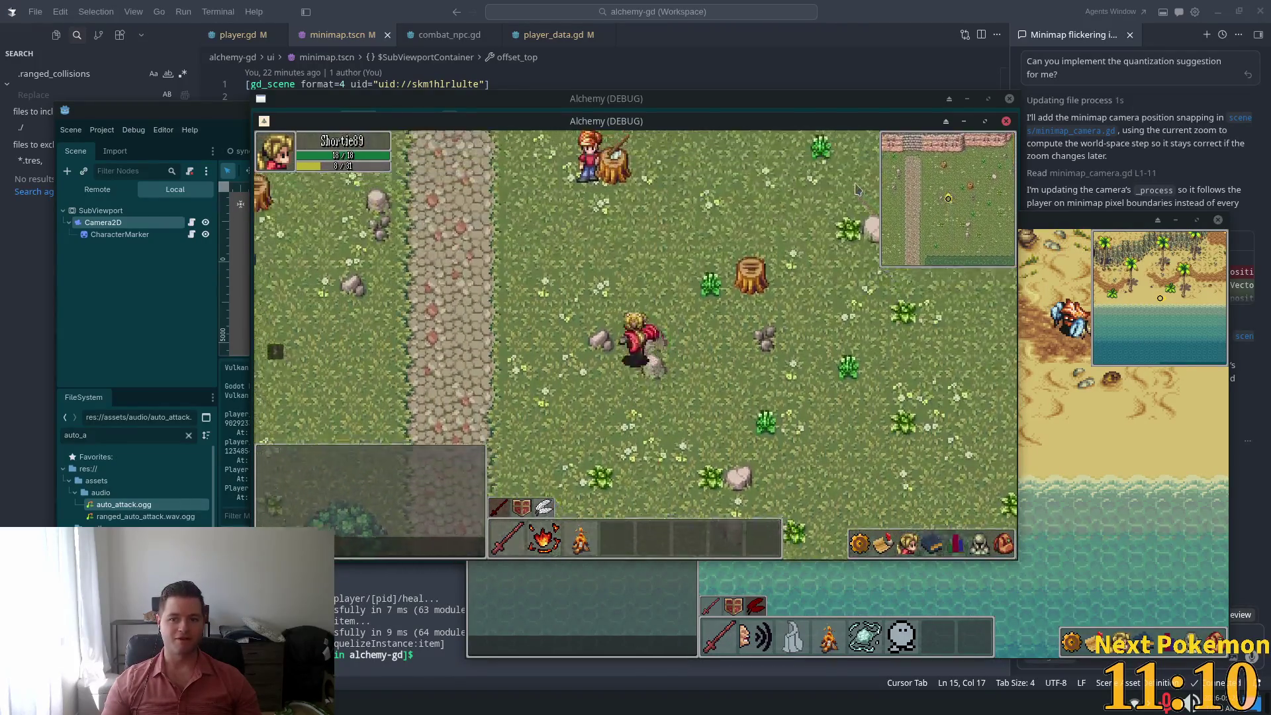
pyautogui.press('w')
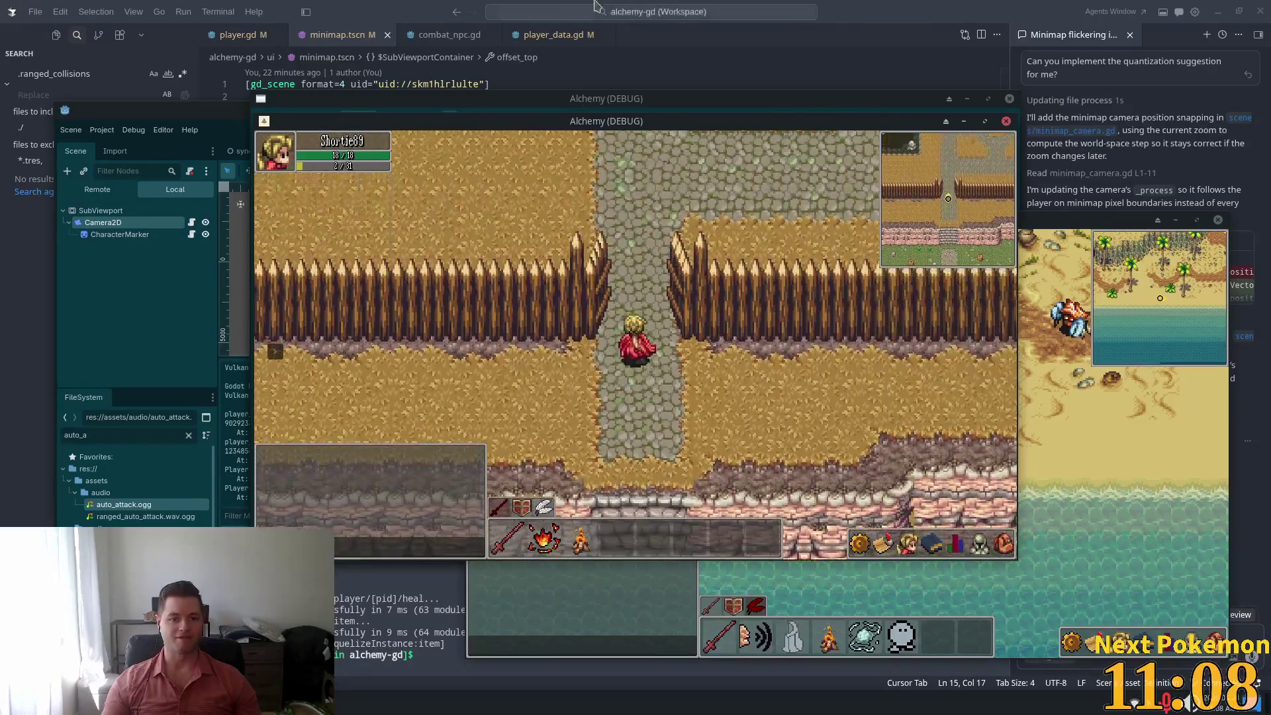
pyautogui.click(598, 7)
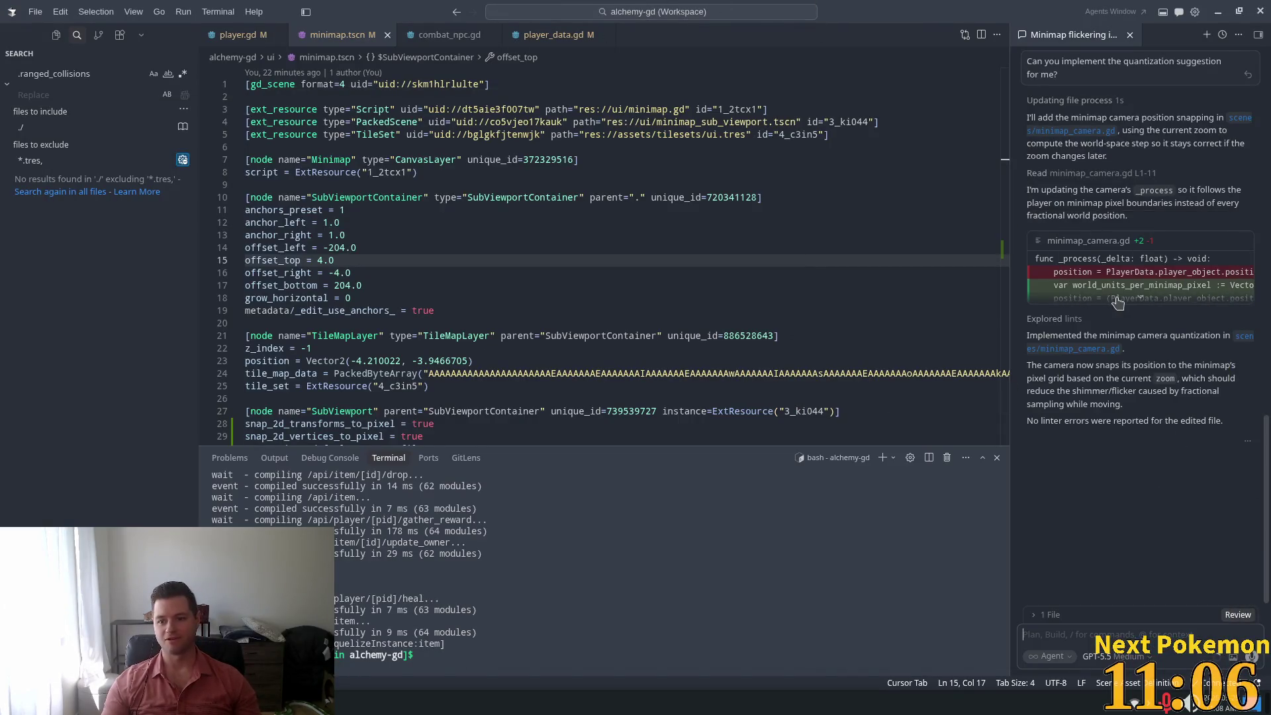
# Open minimap_camera.gd, inspect the world_units_per_minimap_pixel rounding on lines 10–11, then switch to Godot
pyautogui.click(1070, 249)
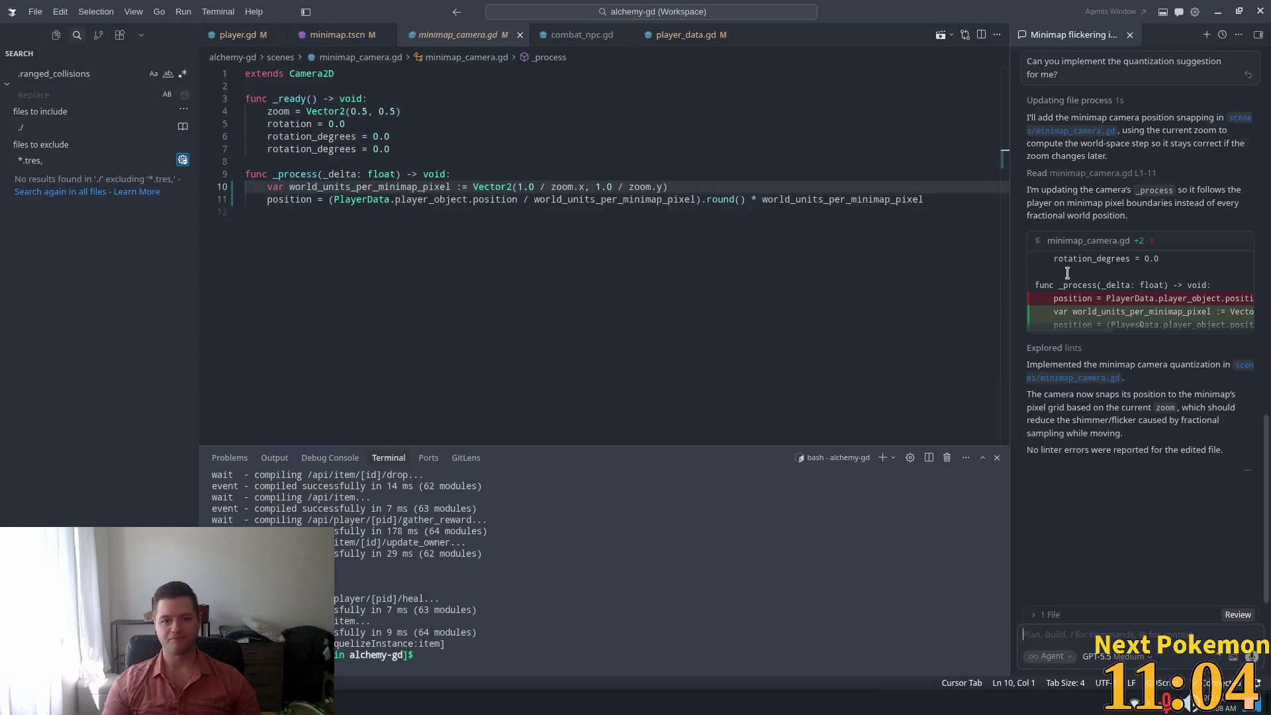
pyautogui.moveTo(267, 210); pyautogui.dragTo(663, 210)
pyautogui.click(747, 210)
pyautogui.moveTo(747, 210); pyautogui.dragTo(451, 210)
pyautogui.click(791, 210)
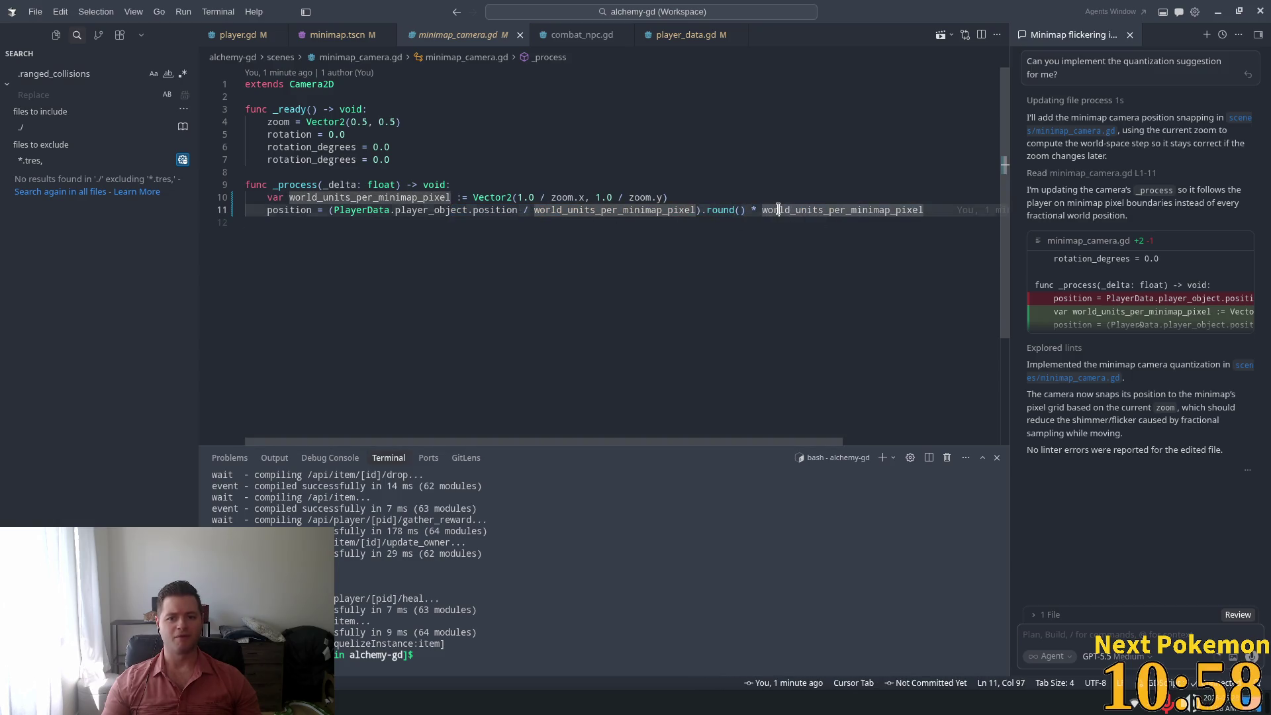
pyautogui.doubleClick(779, 210)
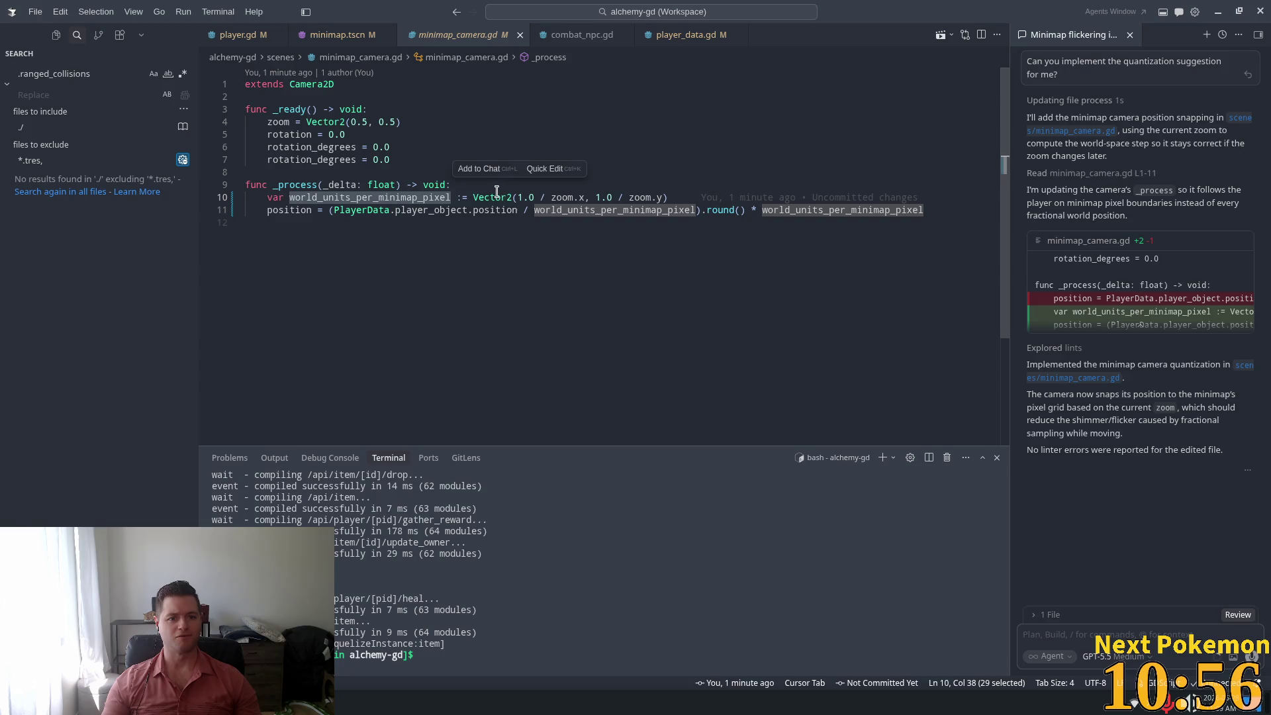
pyautogui.click(523, 197)
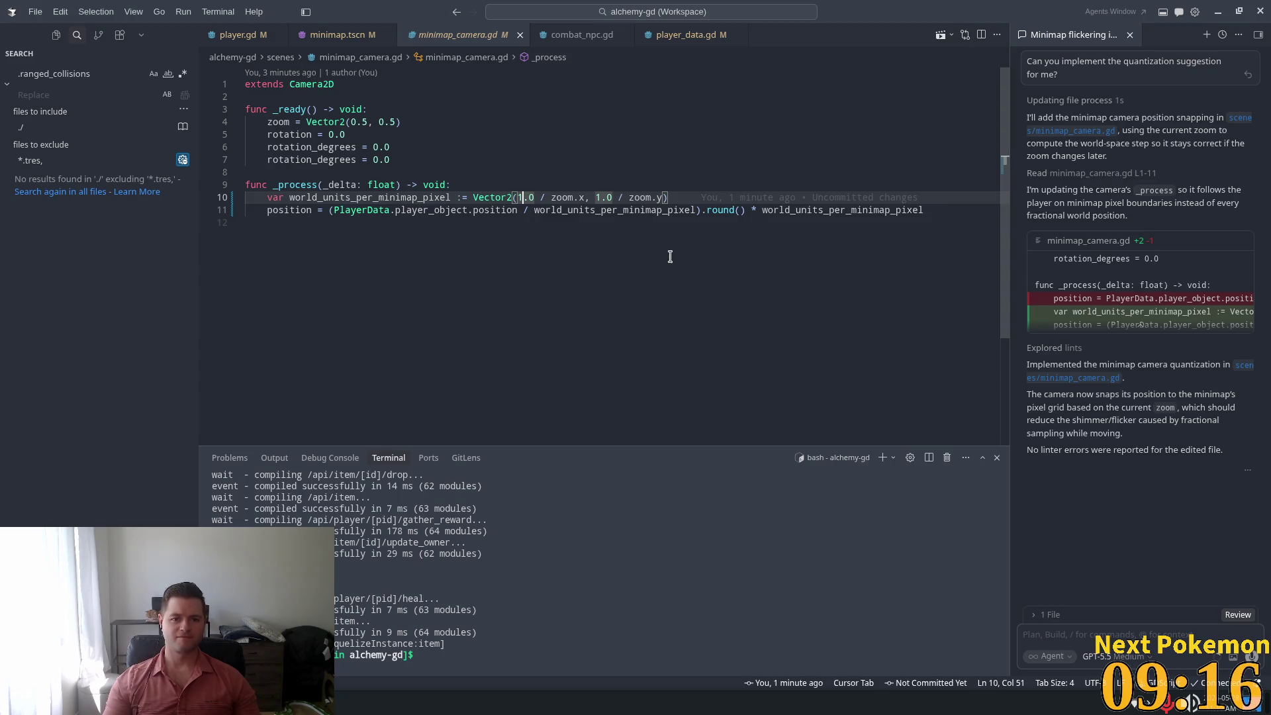
pyautogui.hotkey('alt', 'Tab')
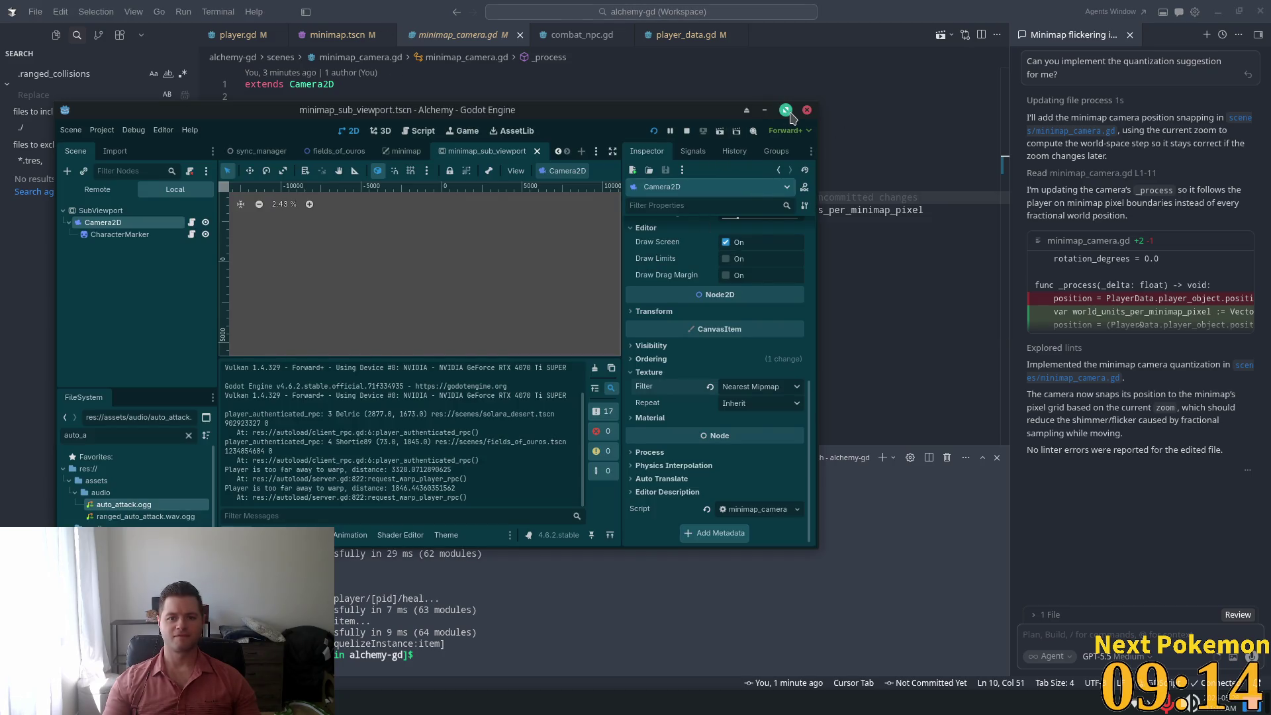
# Maximize Godot, close the minimap_sub_viewport and minimap scene tabs, and run the project with F5
pyautogui.click(787, 111)
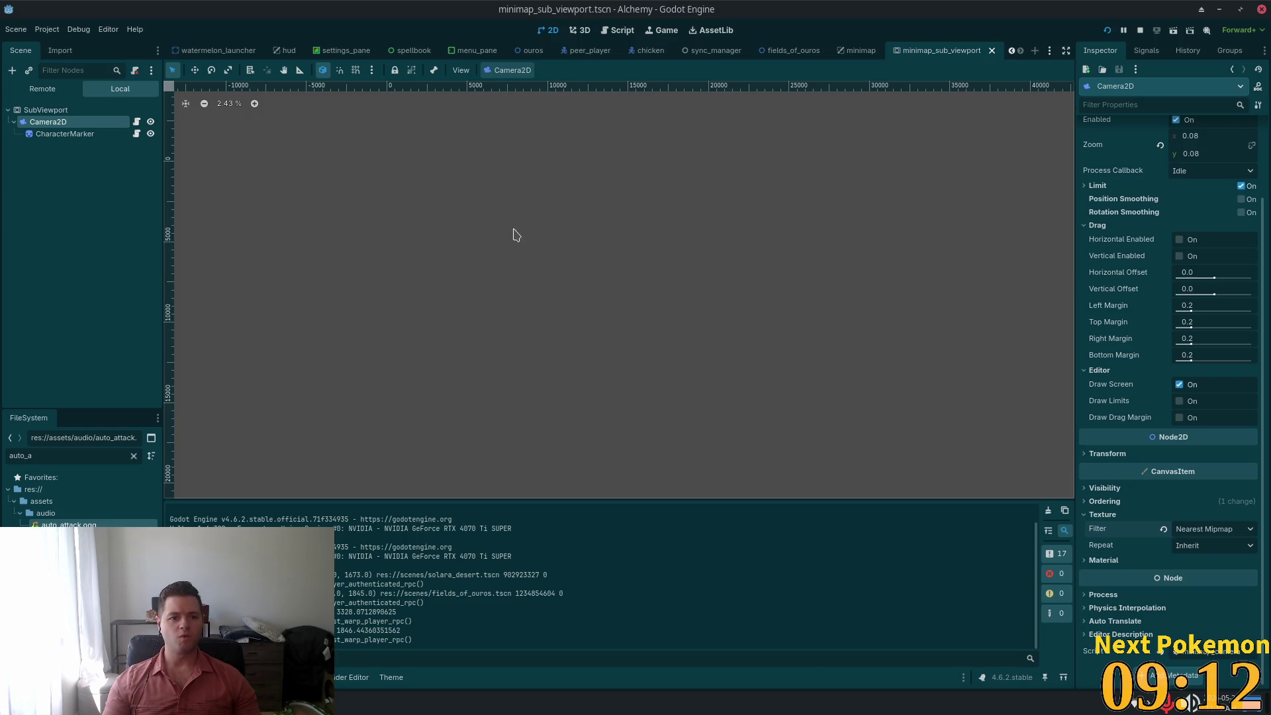
pyautogui.click(992, 51)
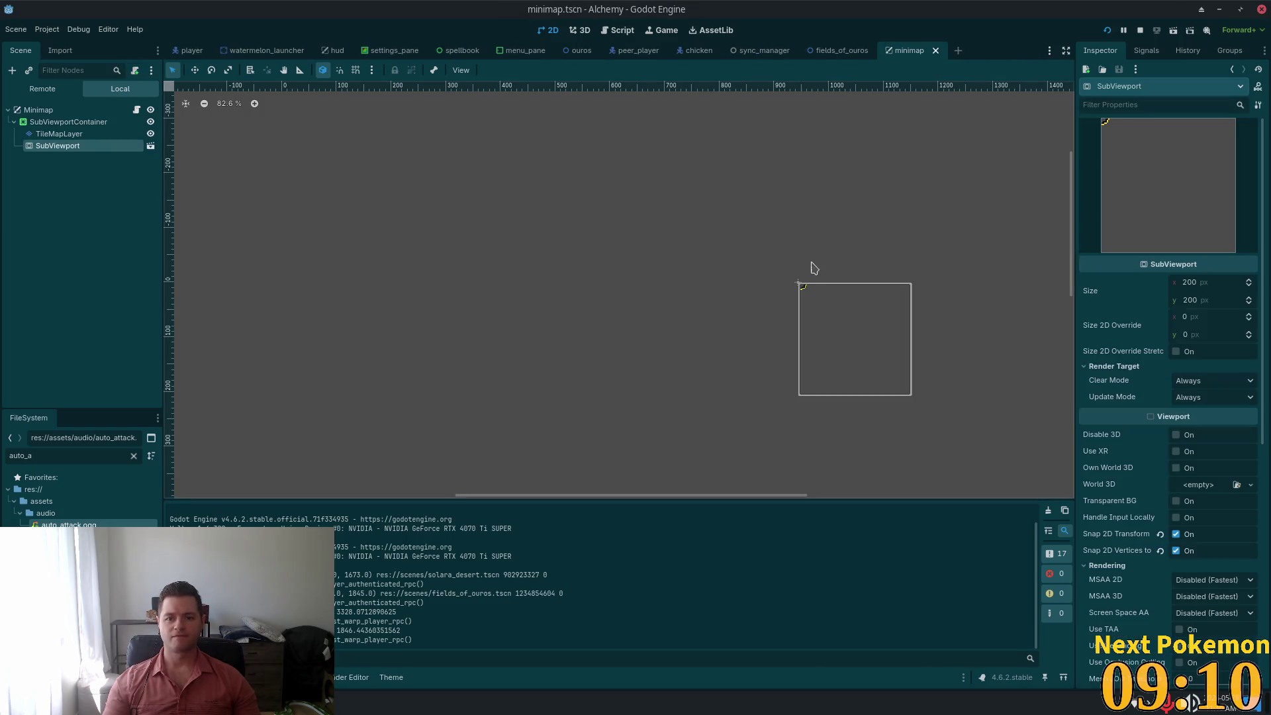
pyautogui.click(934, 53)
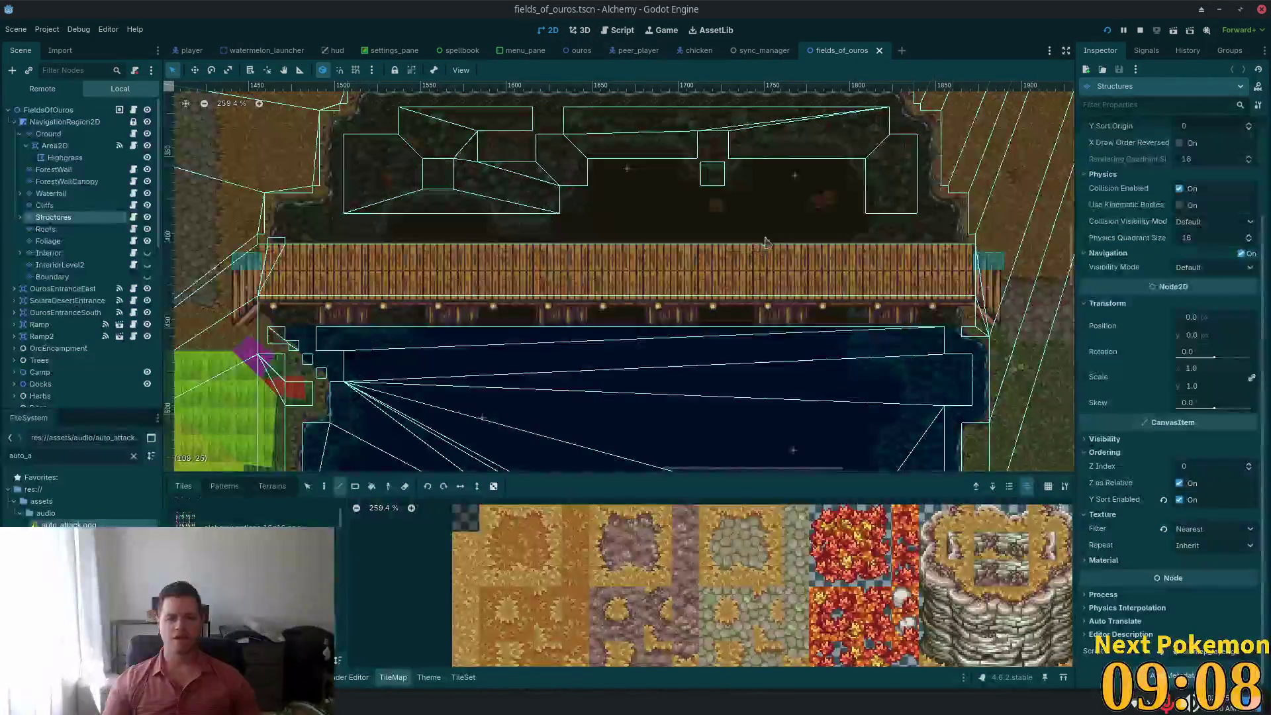
pyautogui.press('F5')
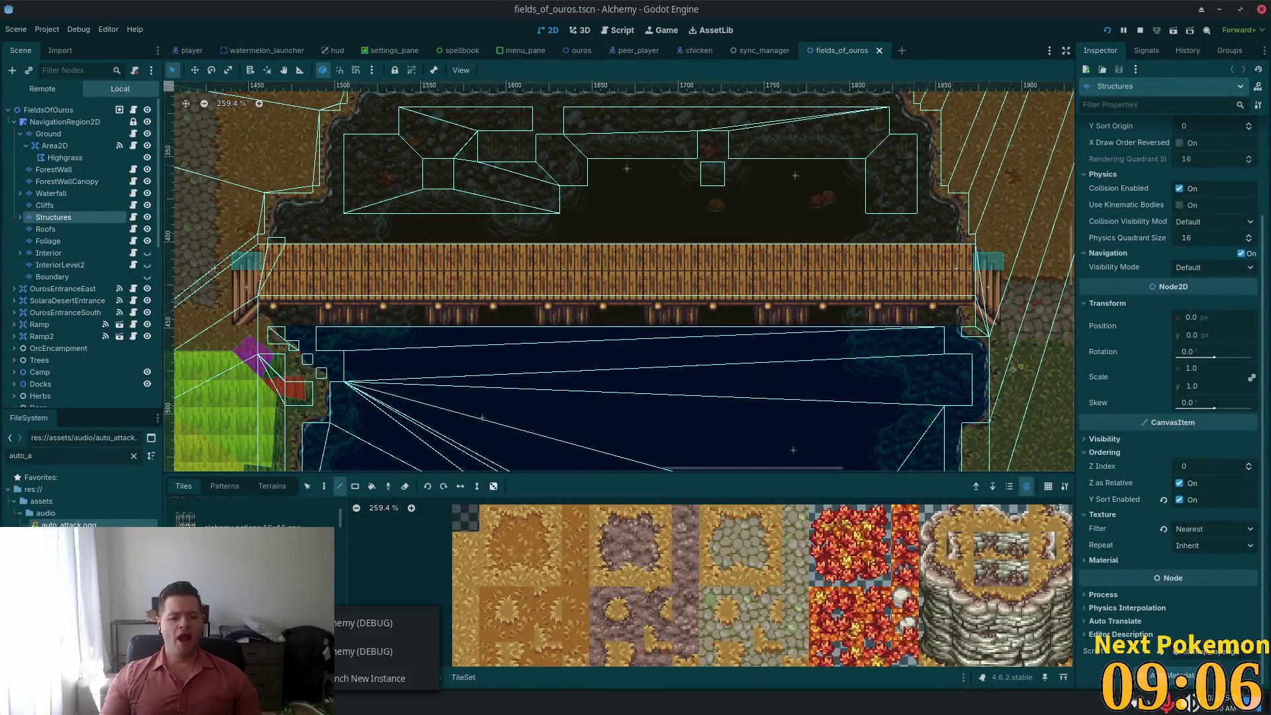
# Walk the player north-west past the pond and lake shore into the desert cactus scrubland
pyautogui.press('Right')
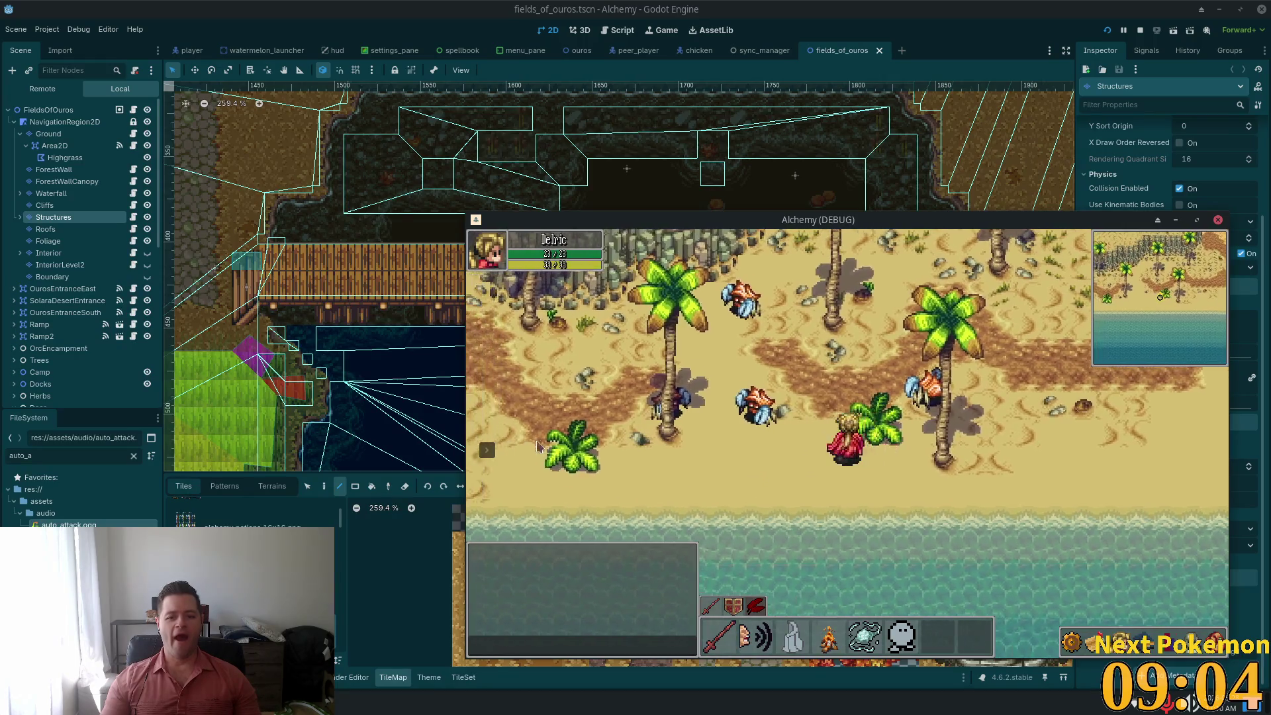
pyautogui.press('Up')
pyautogui.press('Left')
pyautogui.press('Up')
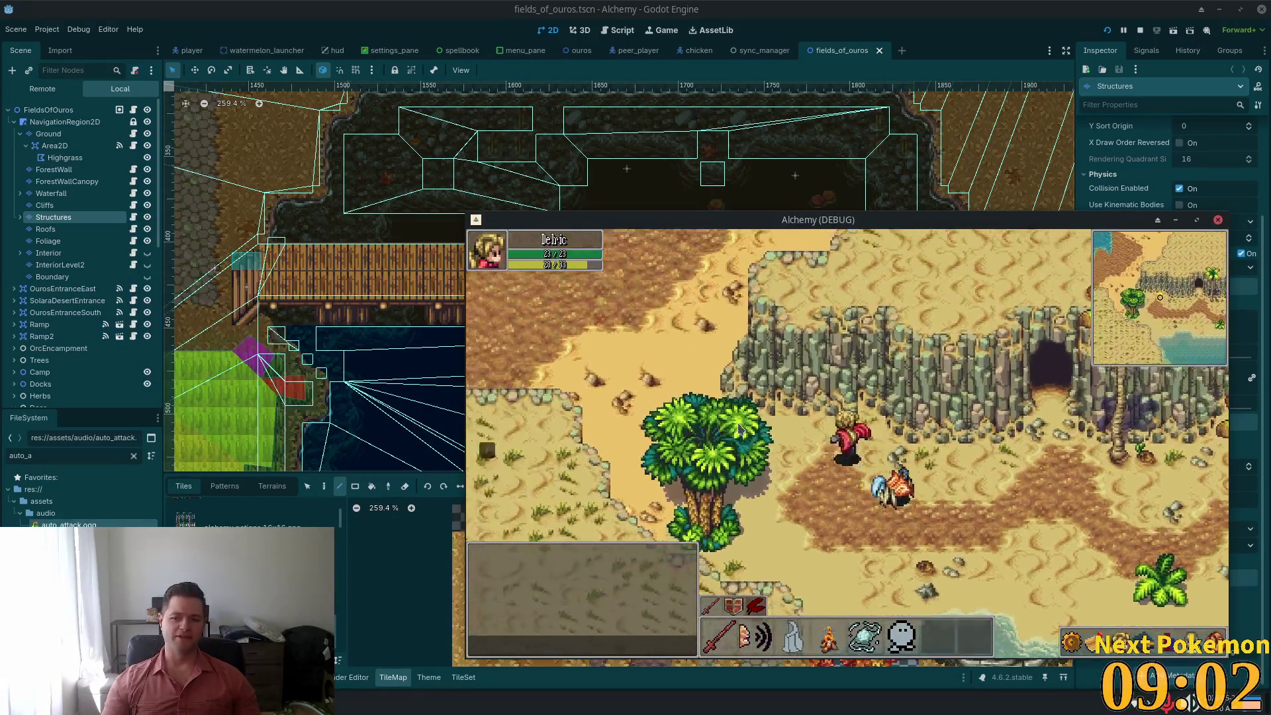
pyautogui.press('Up')
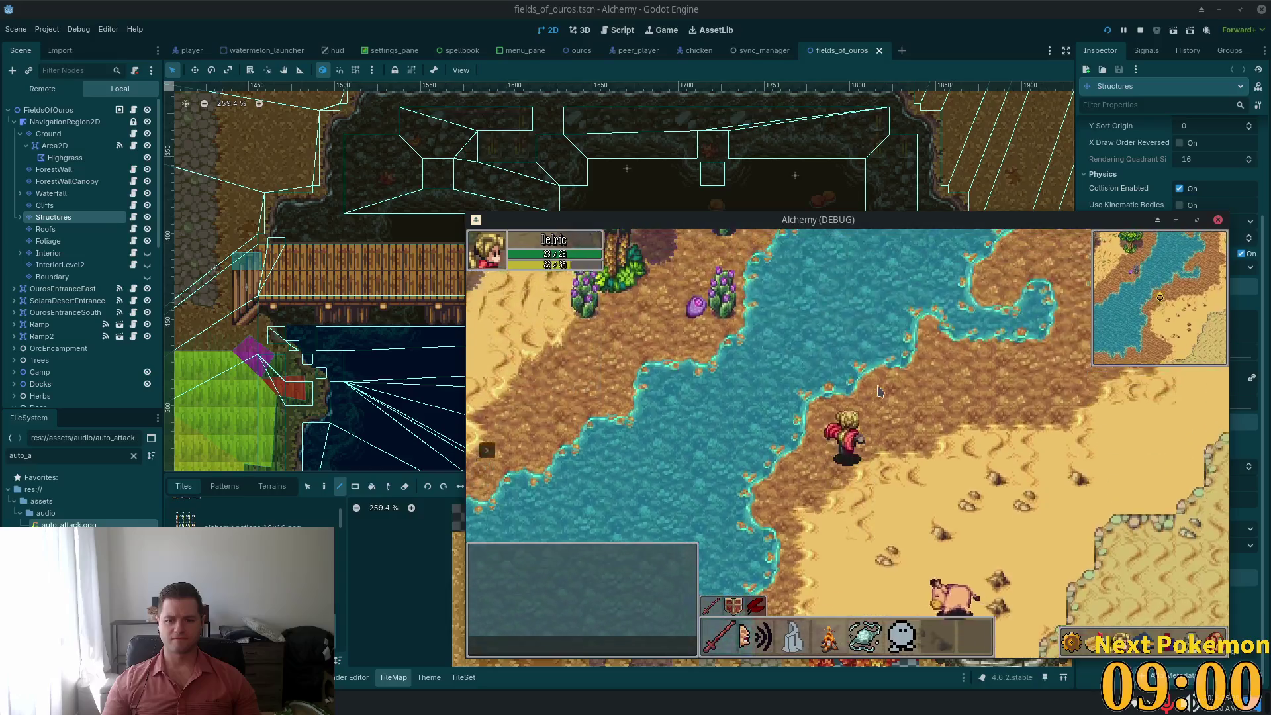
pyautogui.press('Up')
pyautogui.press('Left')
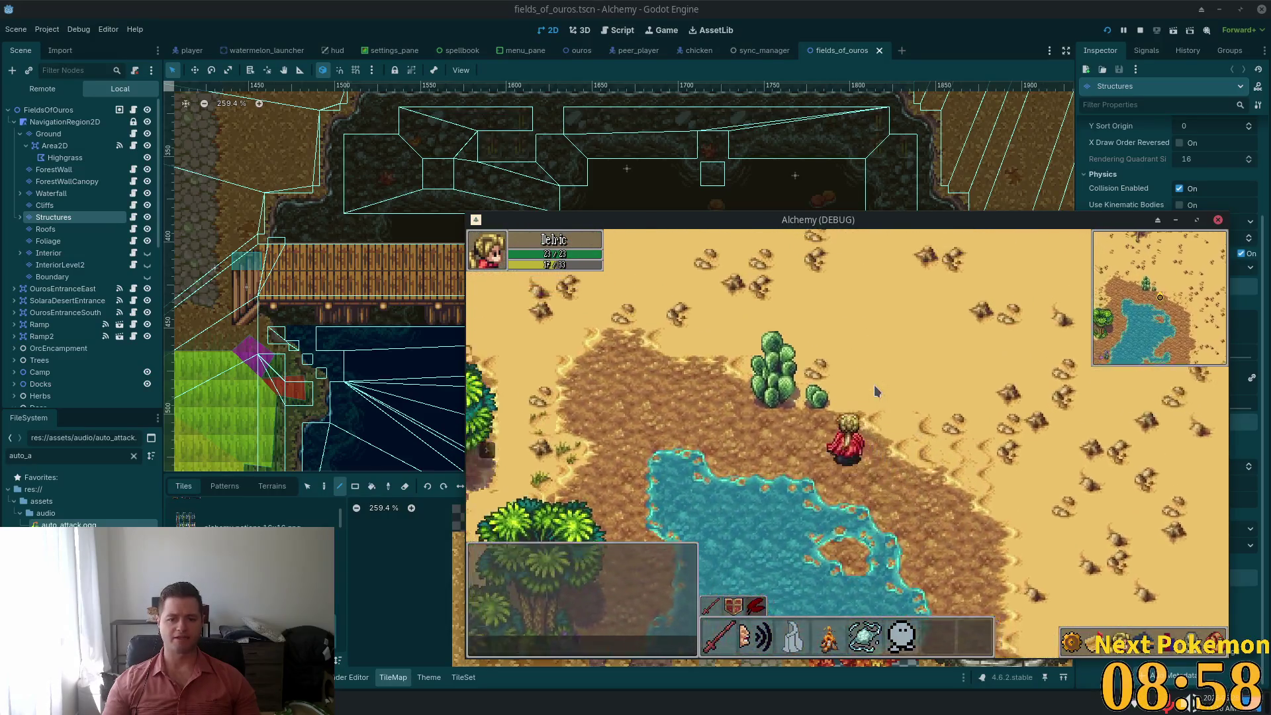
pyautogui.press('Up')
pyautogui.press('Left')
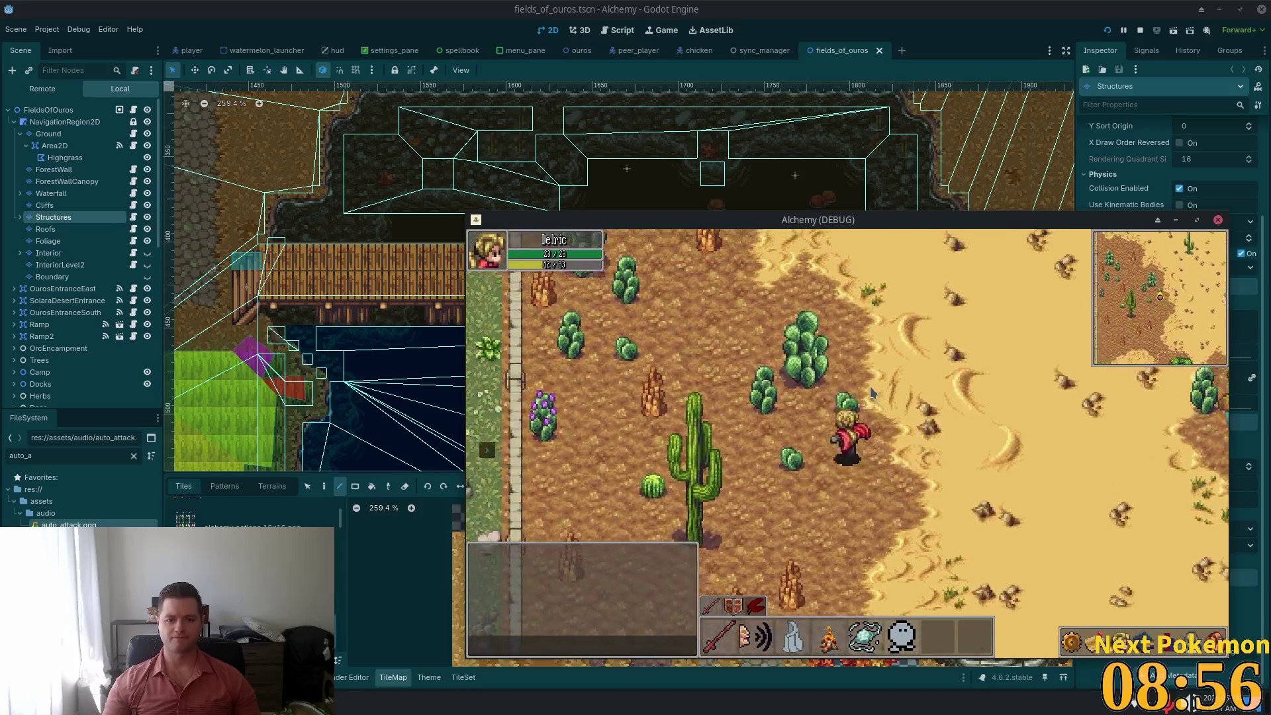
# Continue onto the dirt path, west across the wooden bridge, and up the cobble path
pyautogui.press('Up')
pyautogui.press('Left')
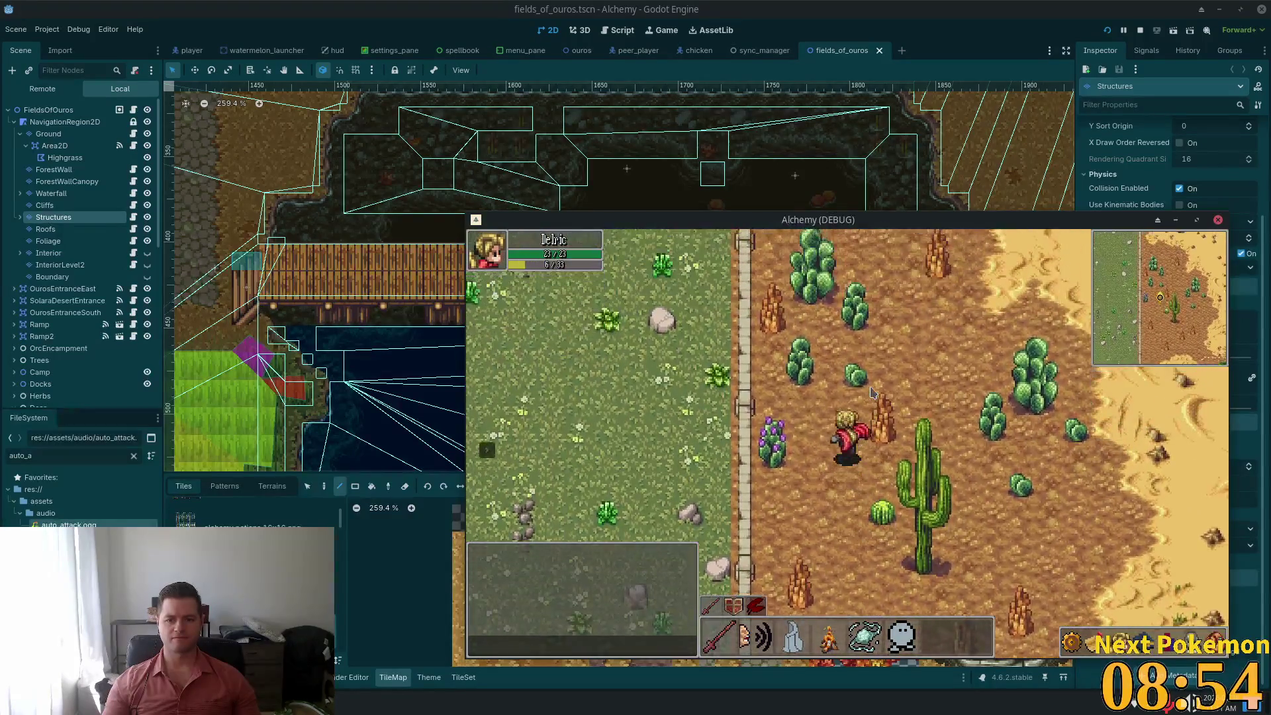
pyautogui.press('Up')
pyautogui.press('Left')
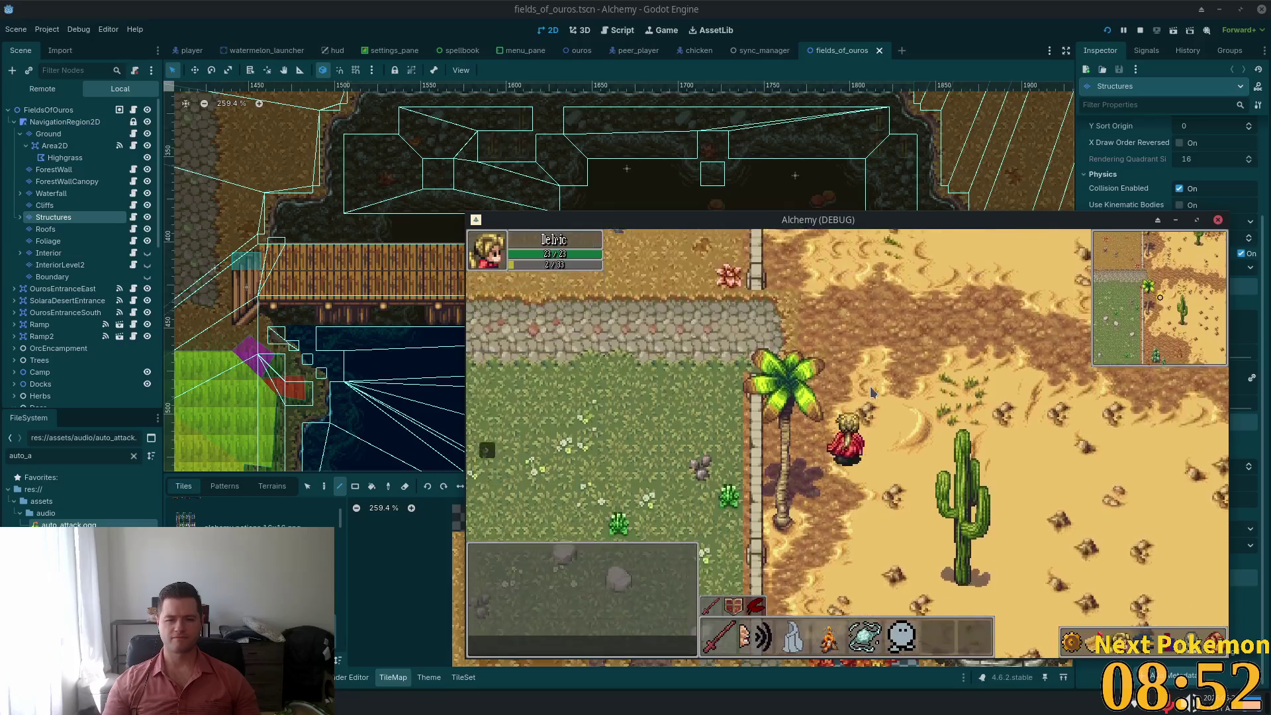
pyautogui.press('Left')
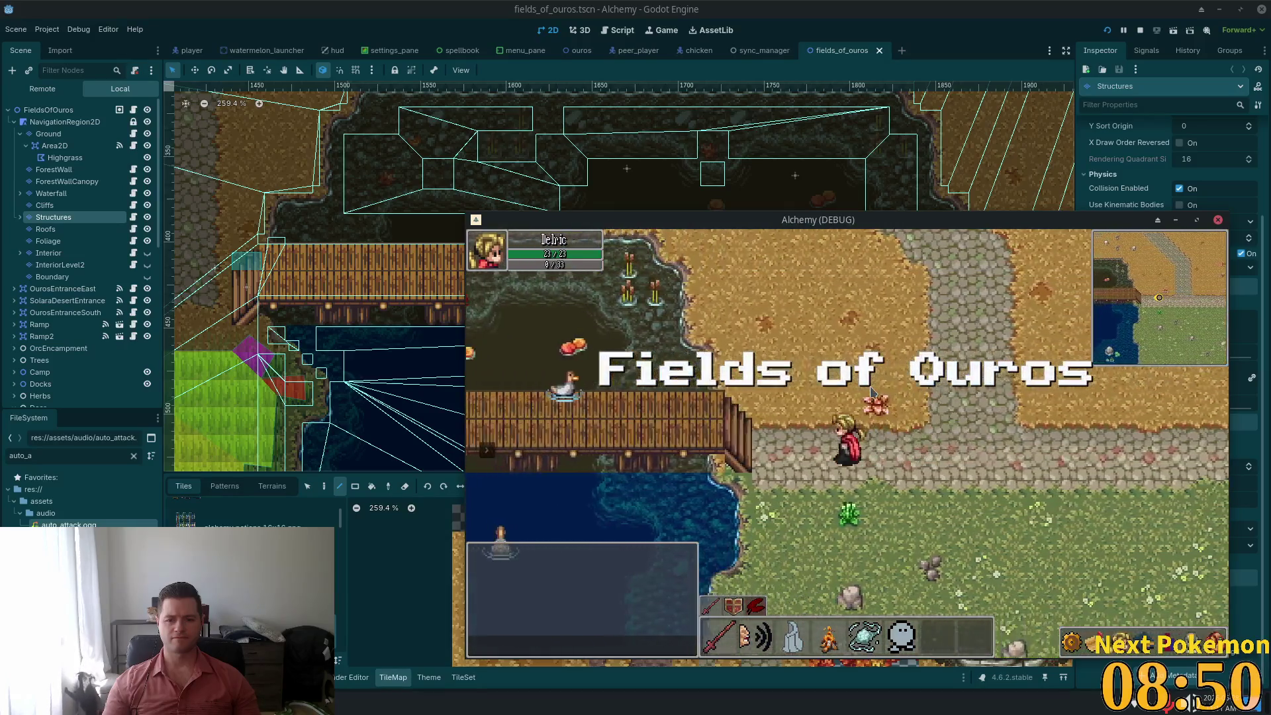
pyautogui.press('Left')
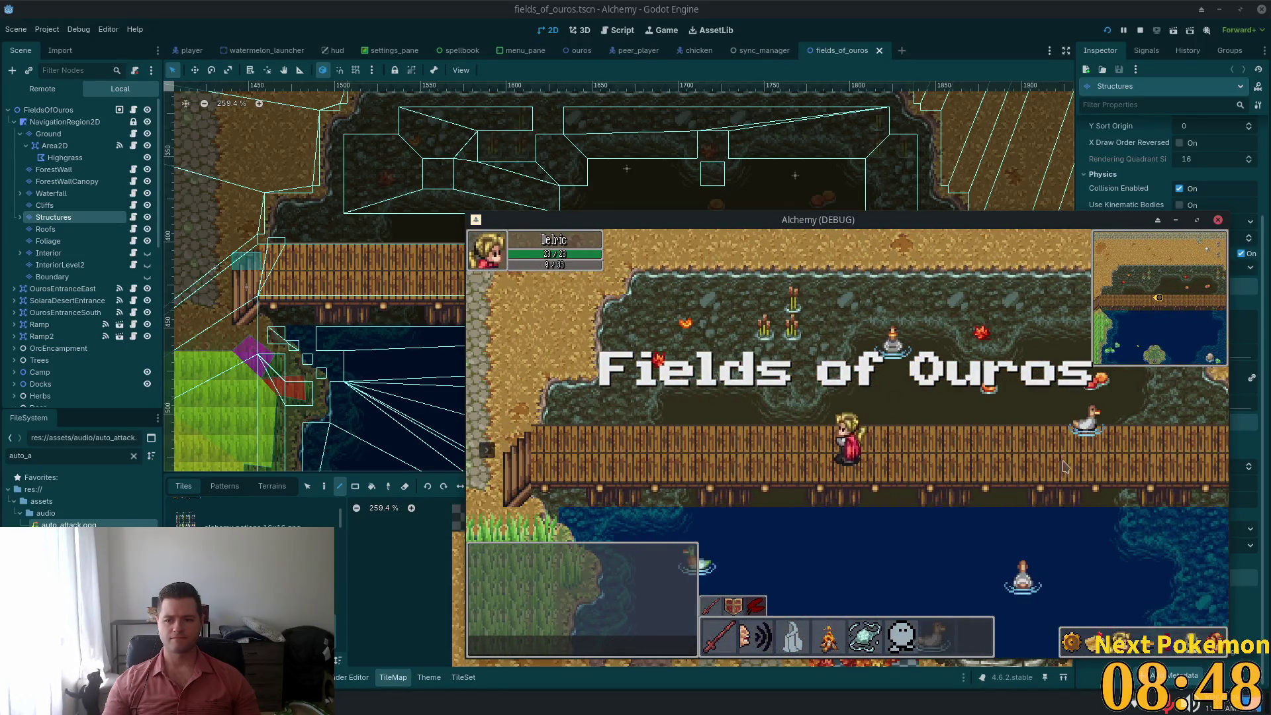
pyautogui.press('Left')
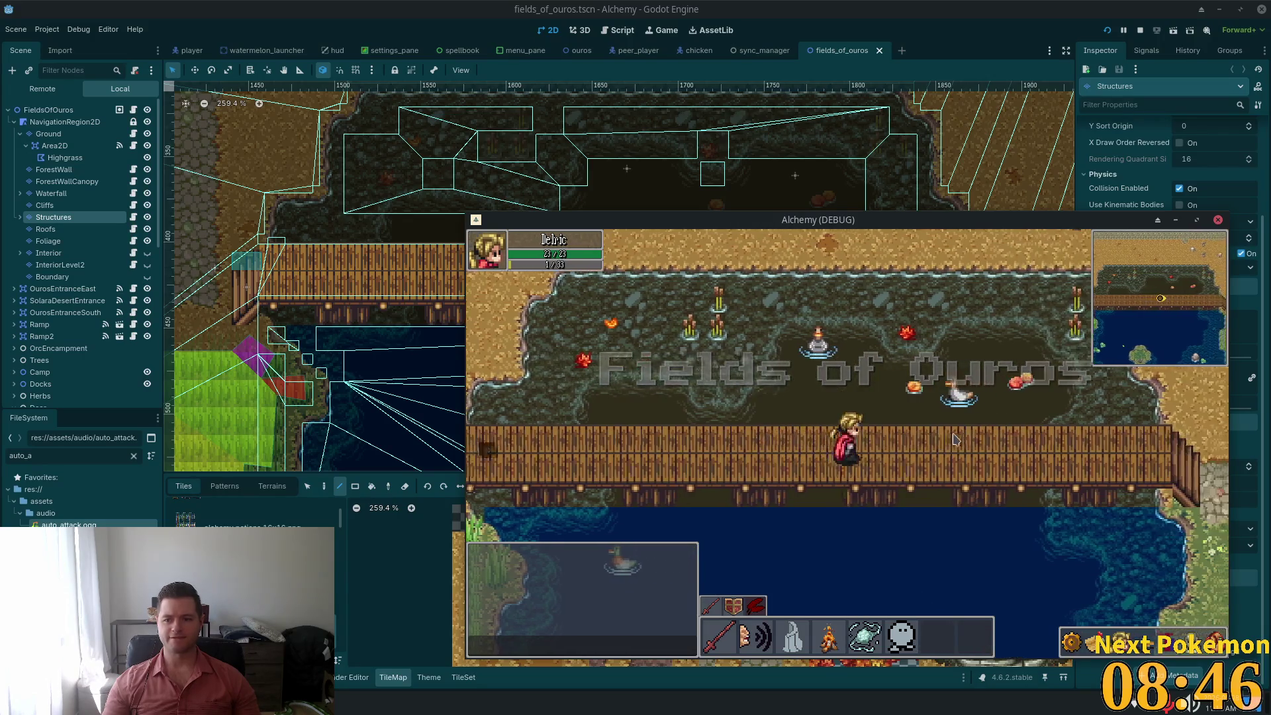
pyautogui.press('Up')
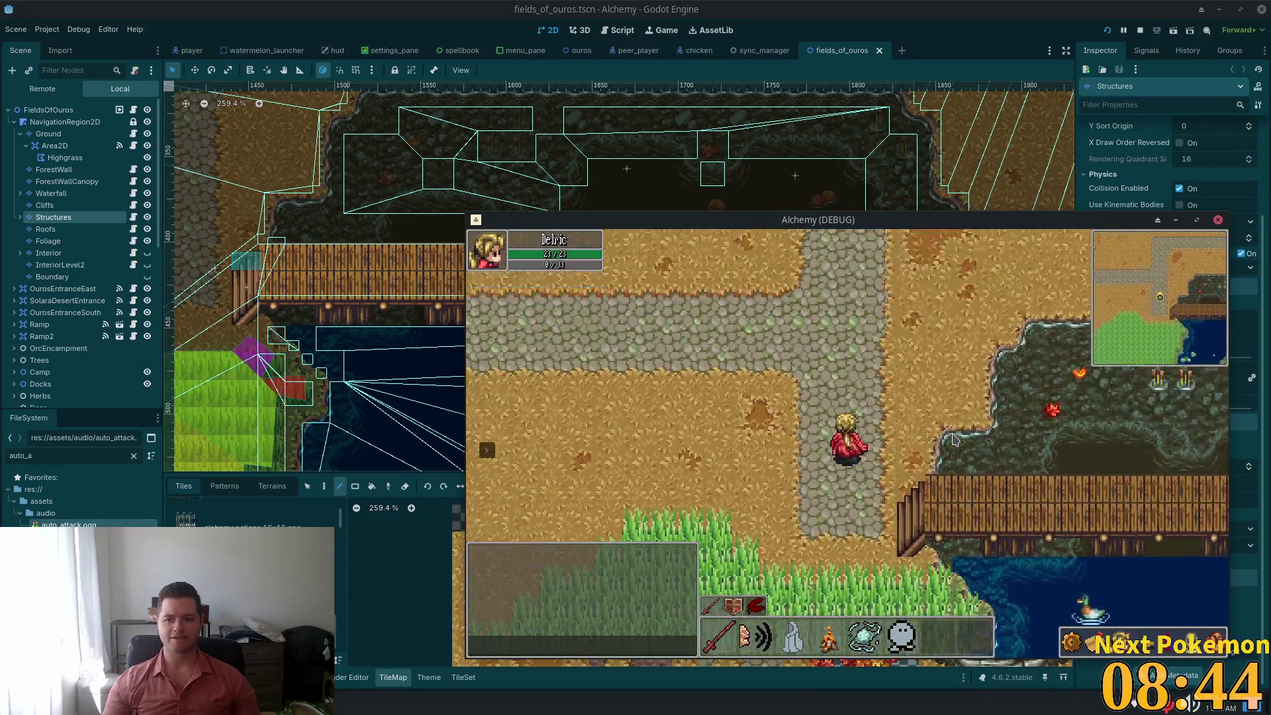
pyautogui.press('Left')
pyautogui.press('Left')
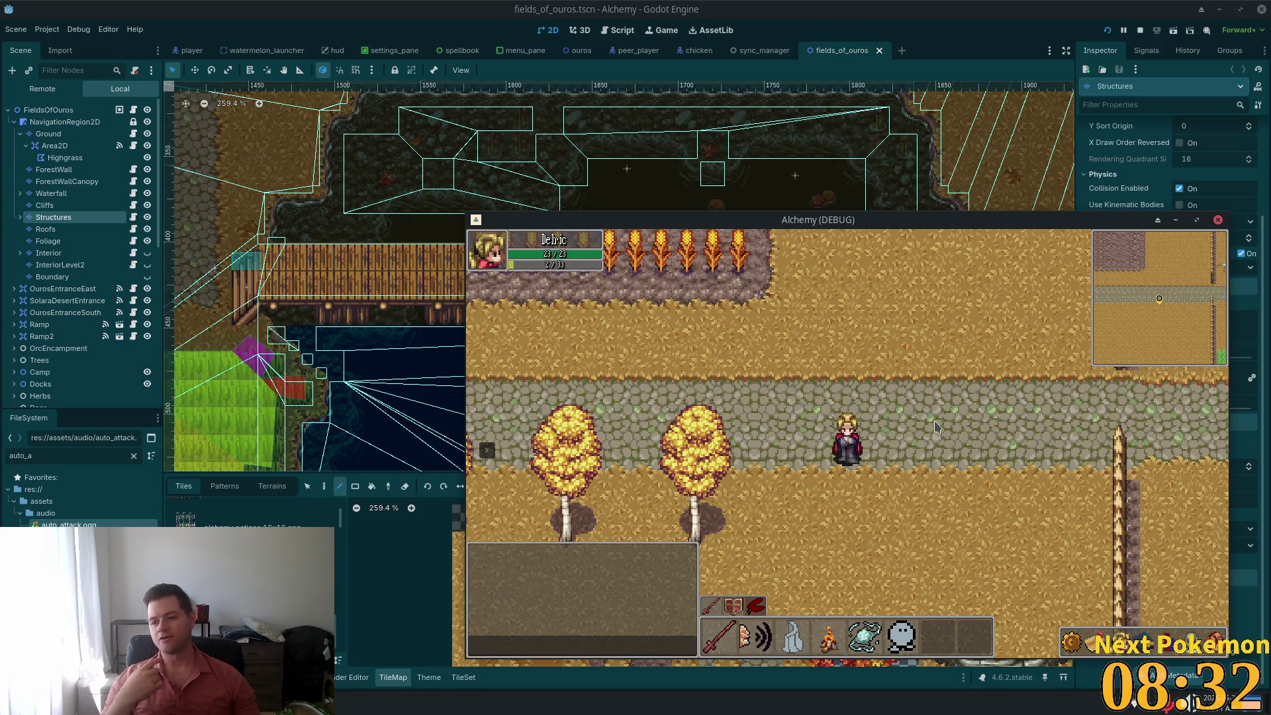
# Walk left past the trees and houses, up the lamp-lined stone path, then back down
pyautogui.press('a')
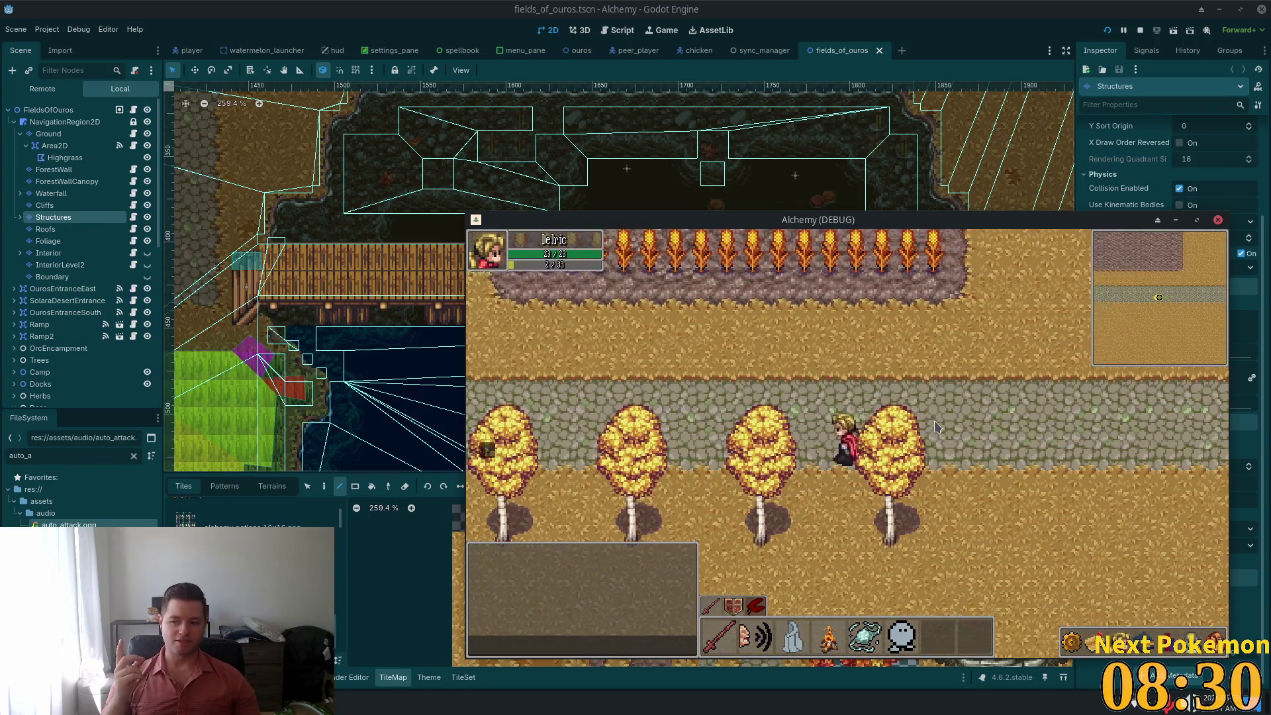
pyautogui.press('a')
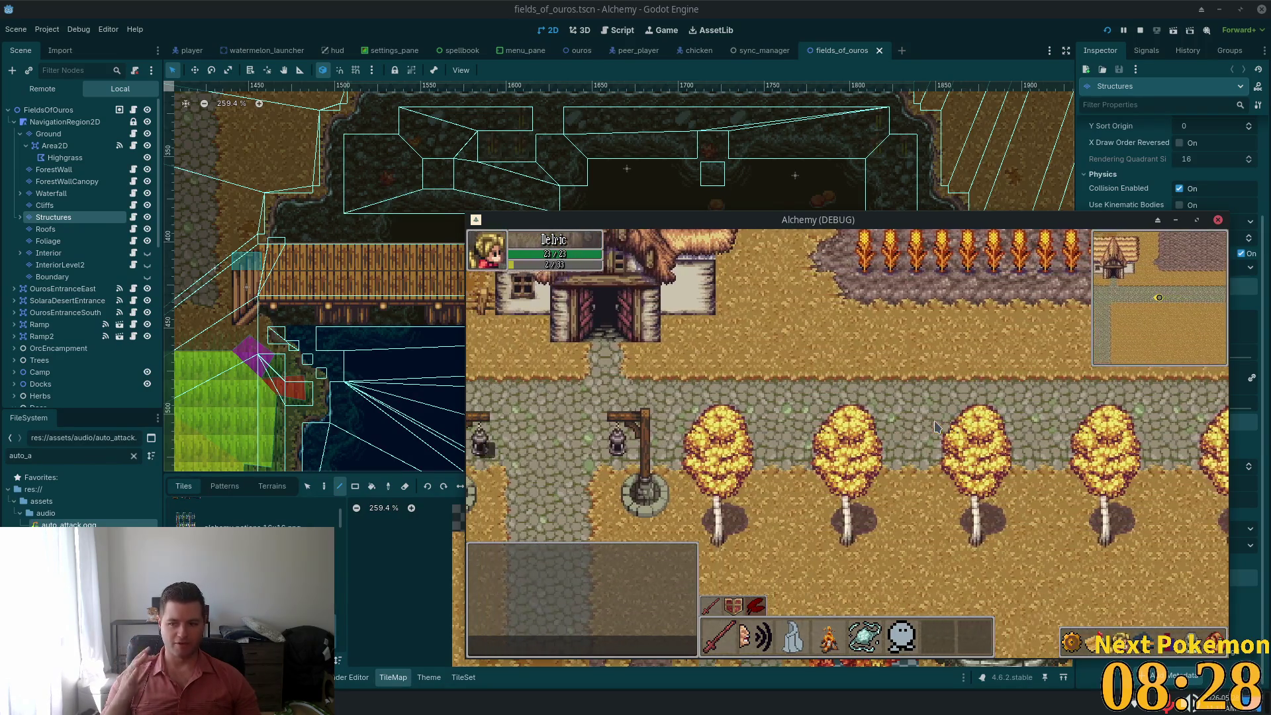
pyautogui.press('a')
pyautogui.press('w')
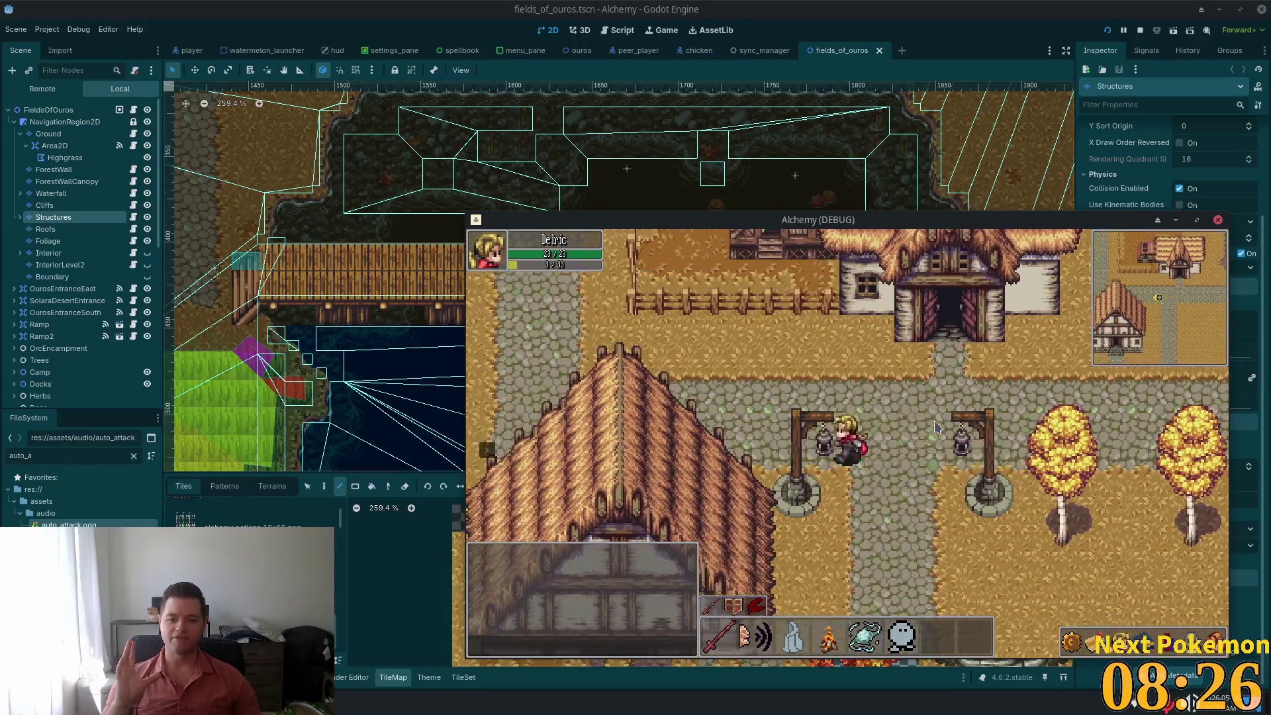
pyautogui.press('a')
pyautogui.press('w')
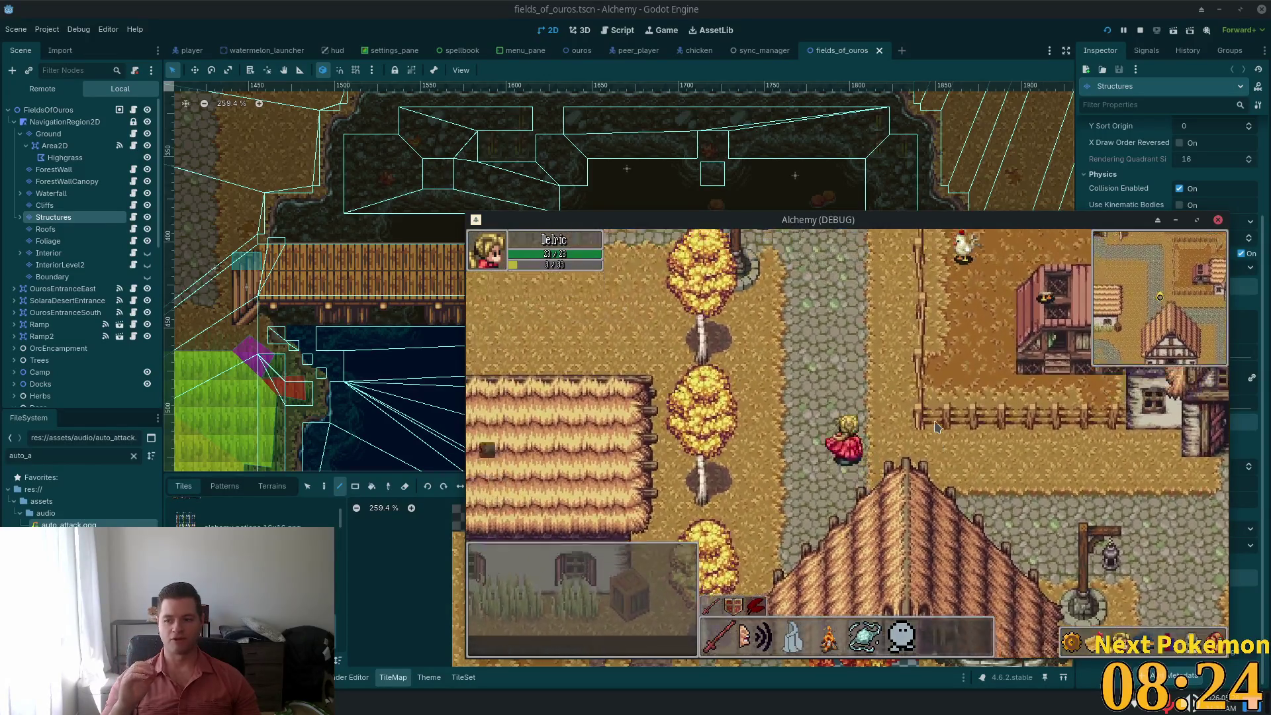
pyautogui.press('w')
pyautogui.press('a')
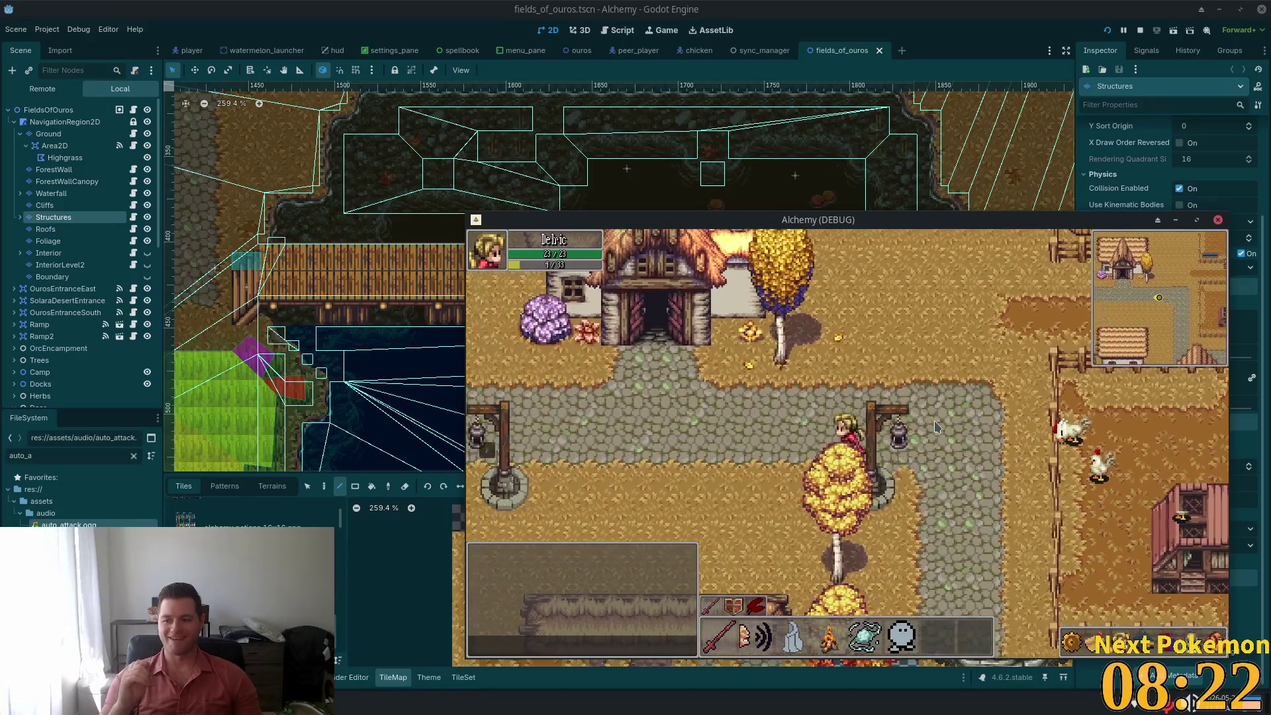
pyautogui.press('a')
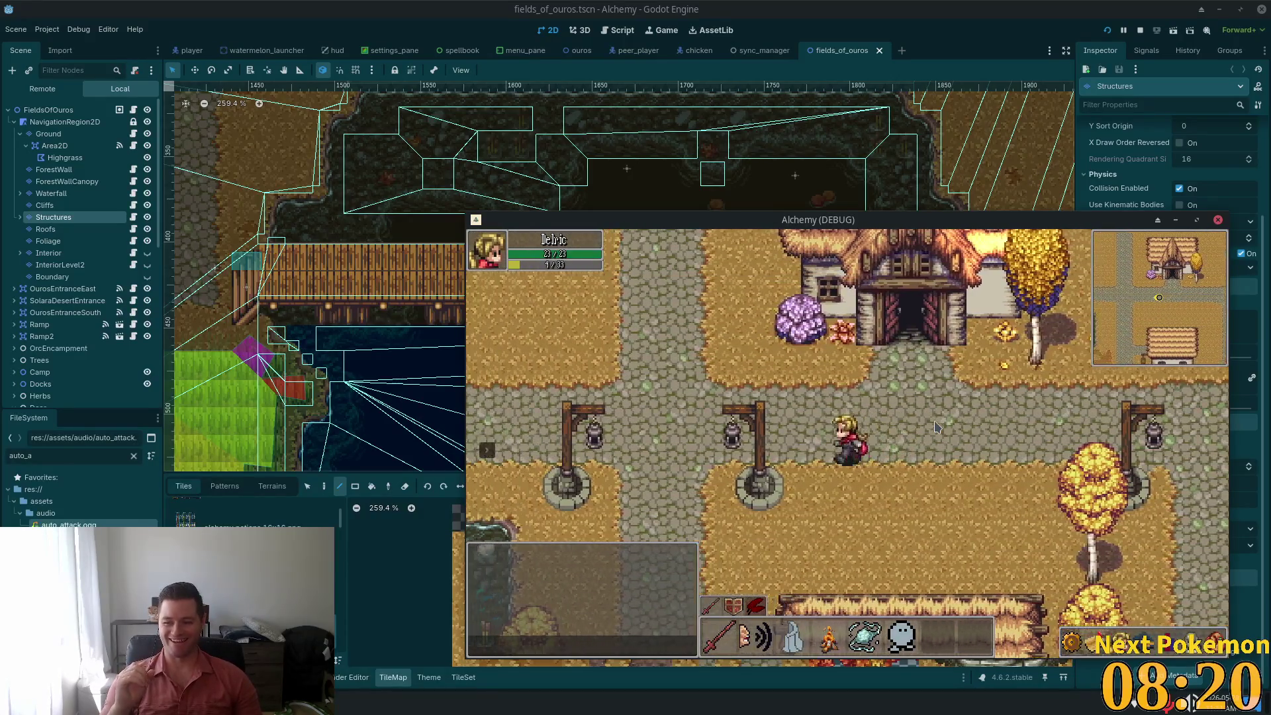
pyautogui.press('w')
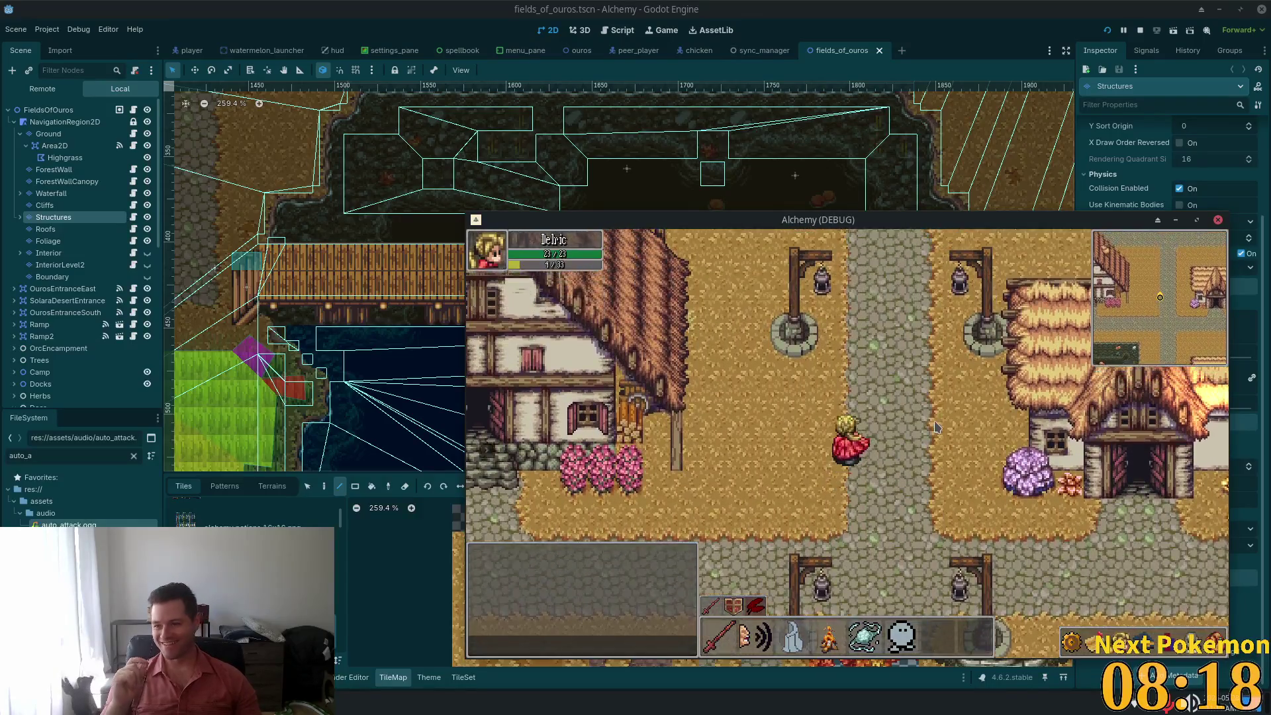
pyautogui.press('s')
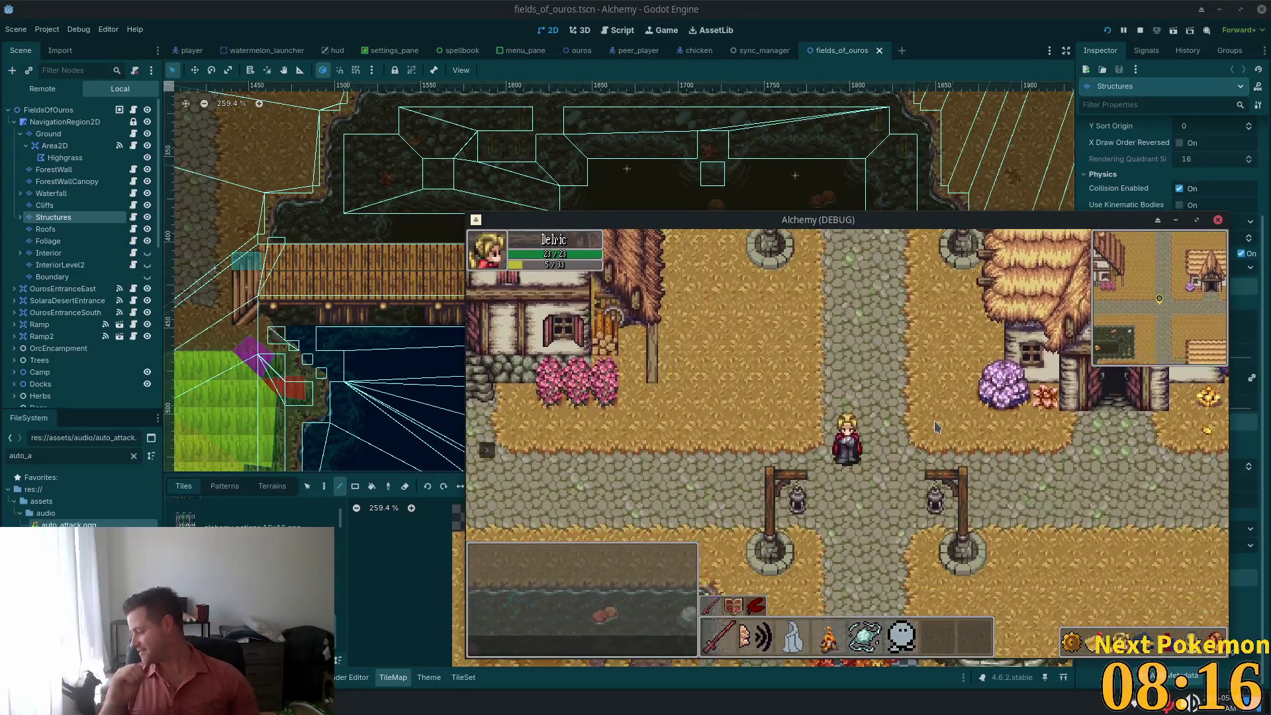
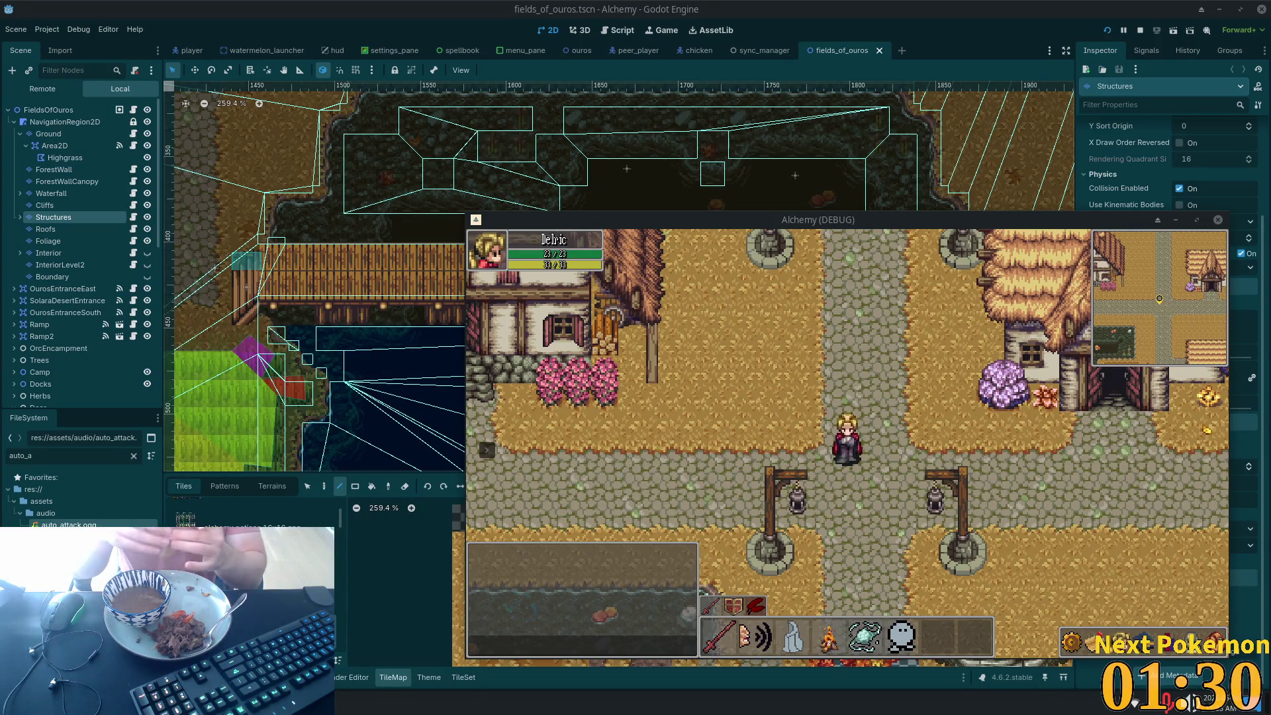
# Search the application launcher for '1pas', then dismiss the launcher
pyautogui.press('super')
pyautogui.write('1')
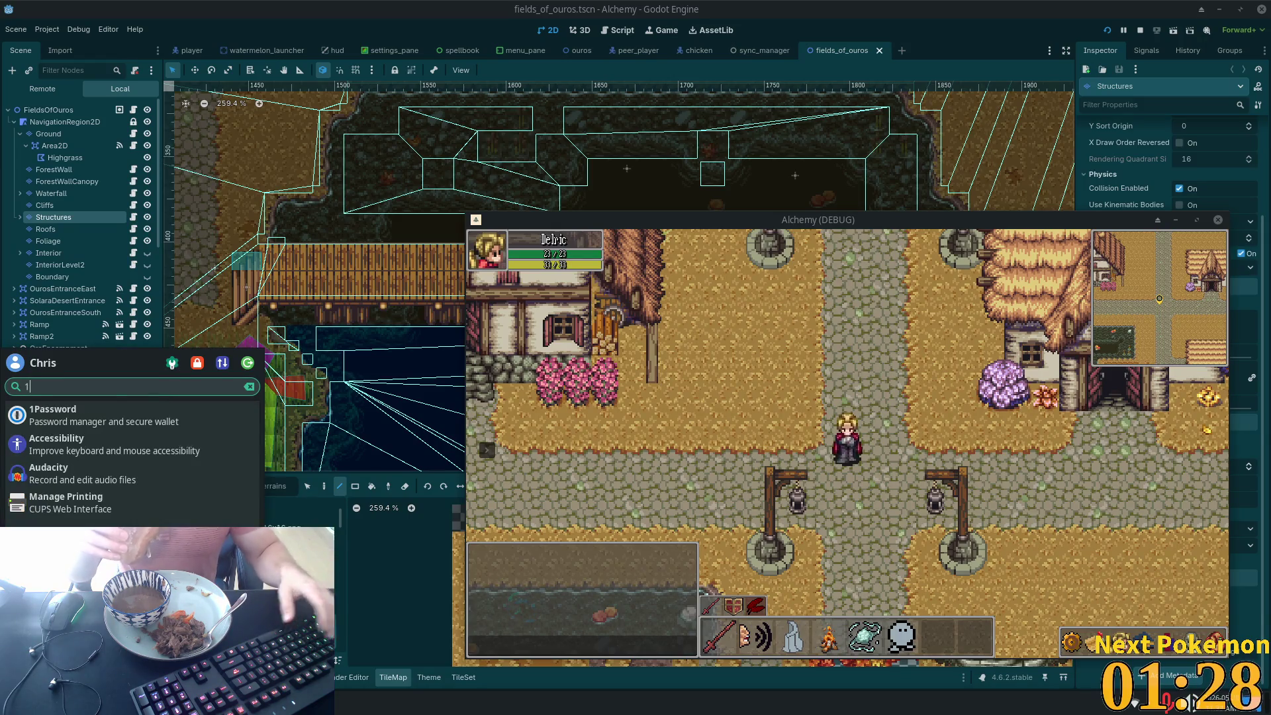
pyautogui.write('pass')
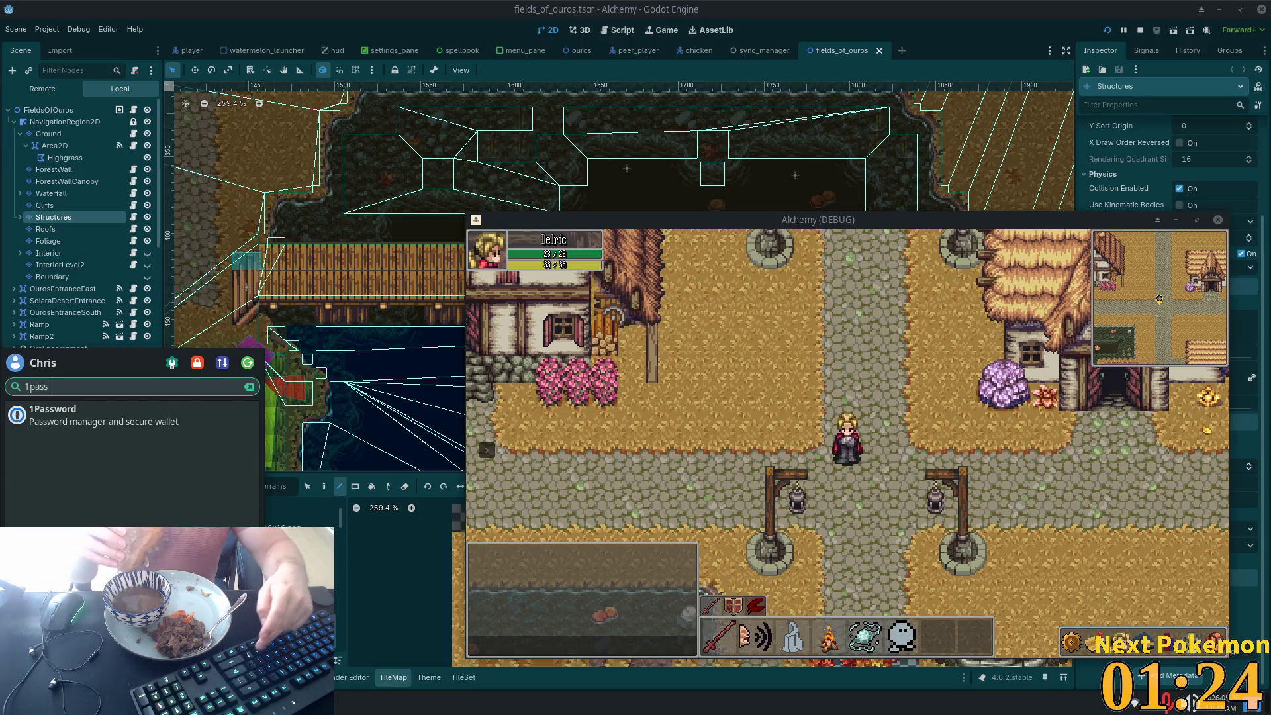
pyautogui.press('Return')
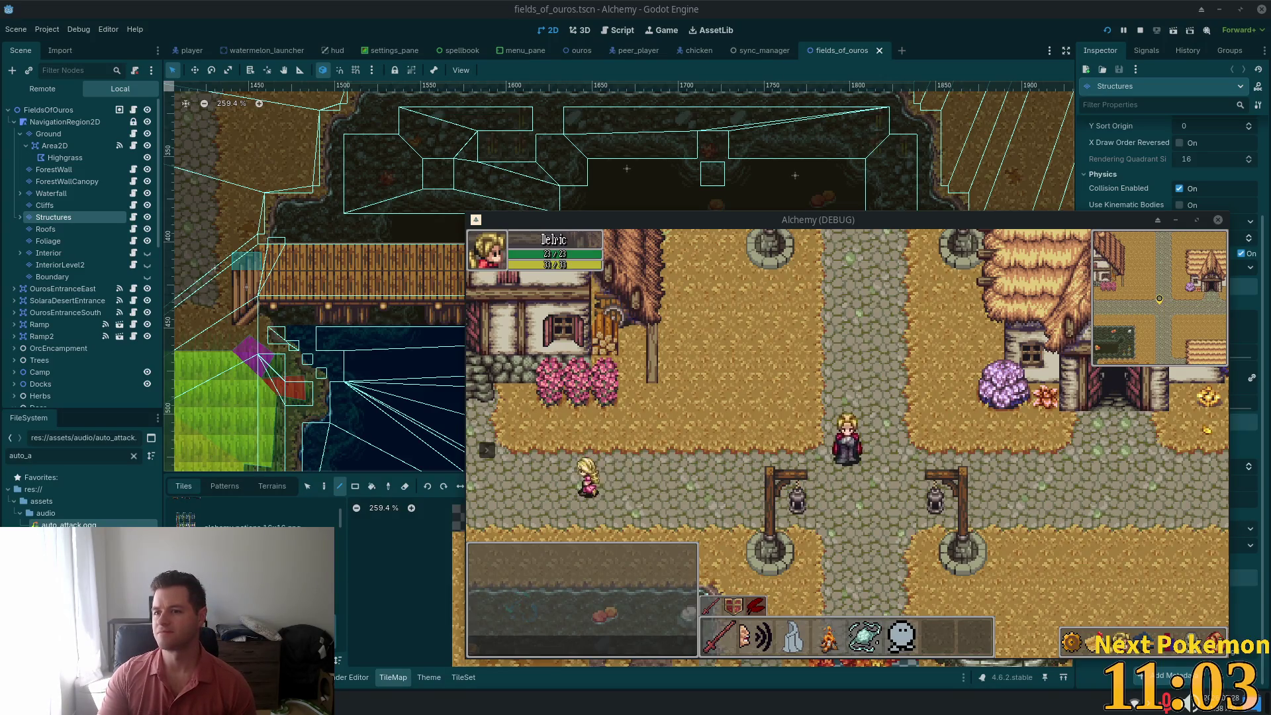
# Stop the running Alchemy game with F8 and cancel the editor's quit prompt
pyautogui.press('F8')
pyautogui.hotkey('ctrl', 'q')
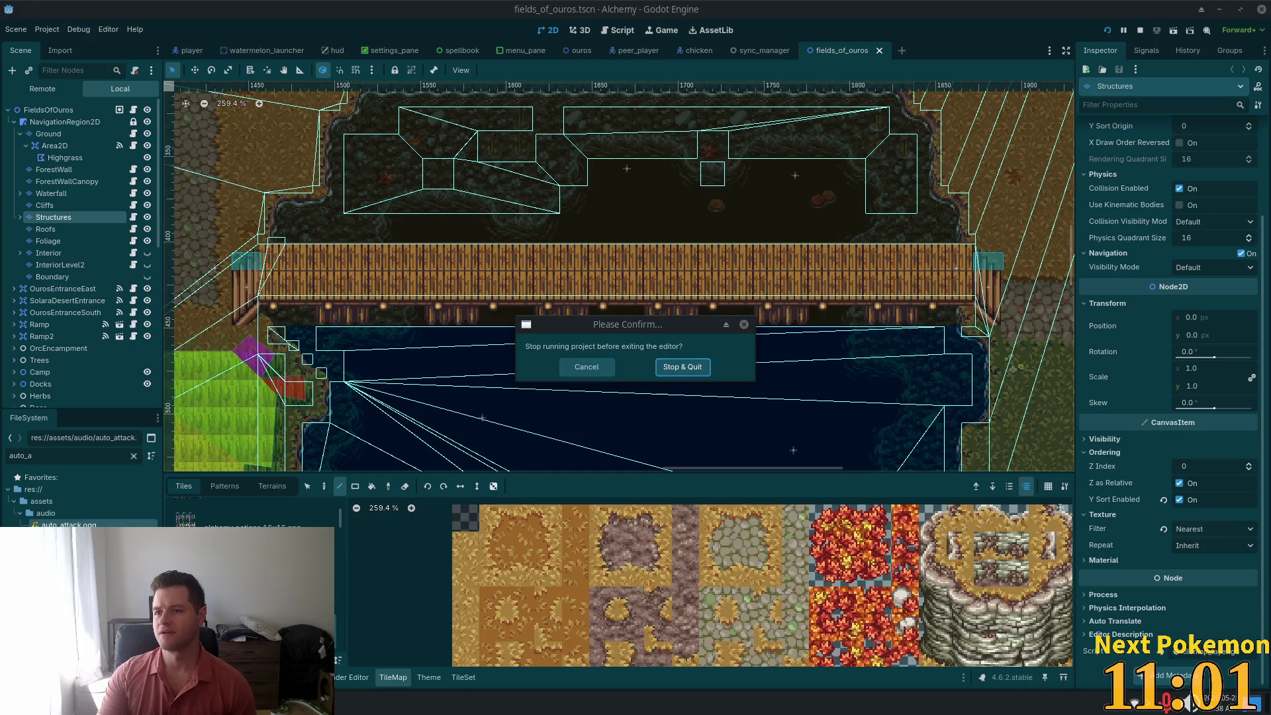
pyautogui.click(604, 368)
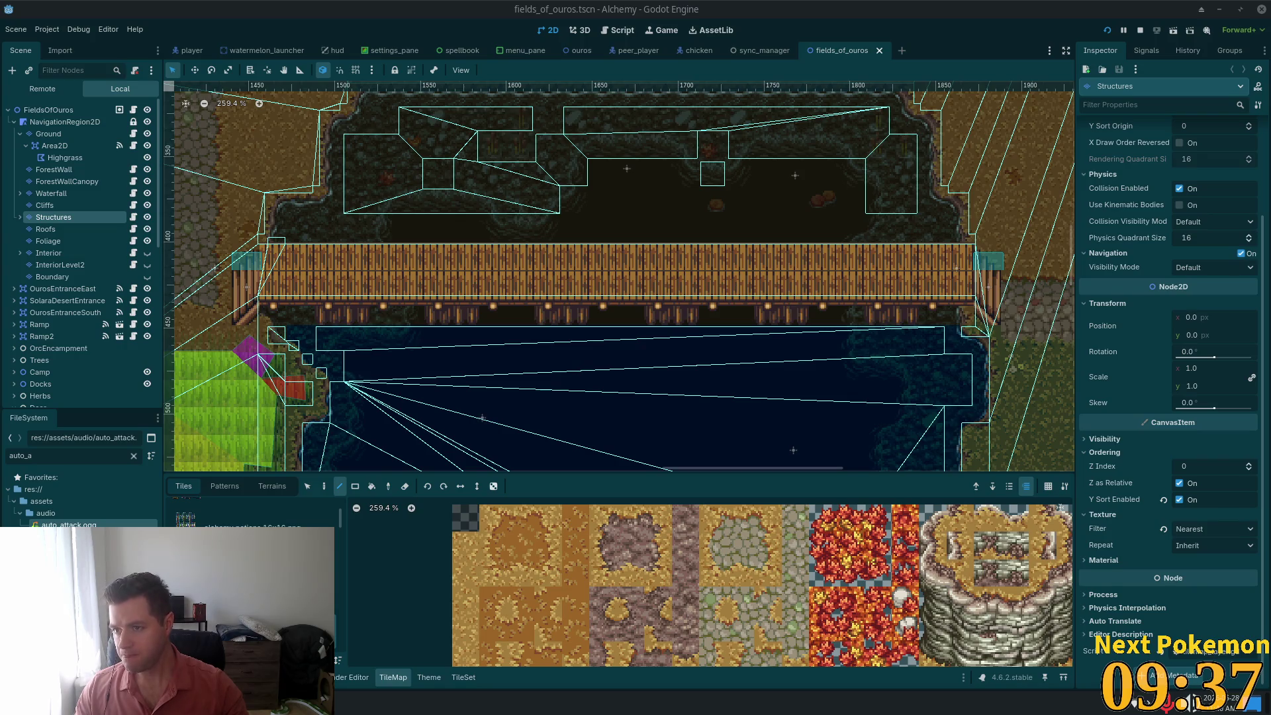
# Switch from Godot to the browser showing the Humble Bundle downloads page
pyautogui.hotkey('alt', 'Tab')
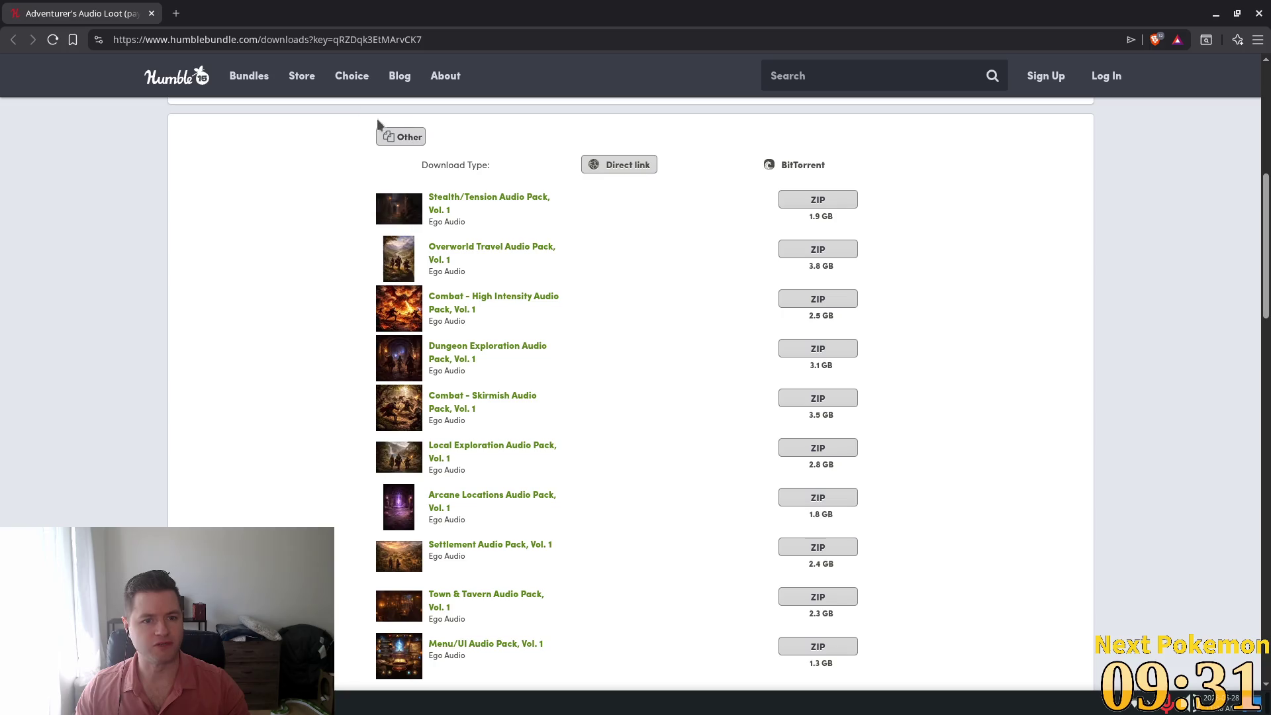
# Try downloading the Stealth/Tension Audio Pack, Vol. 1, then decline the very large download
pyautogui.scroll(-3, 675, 247)
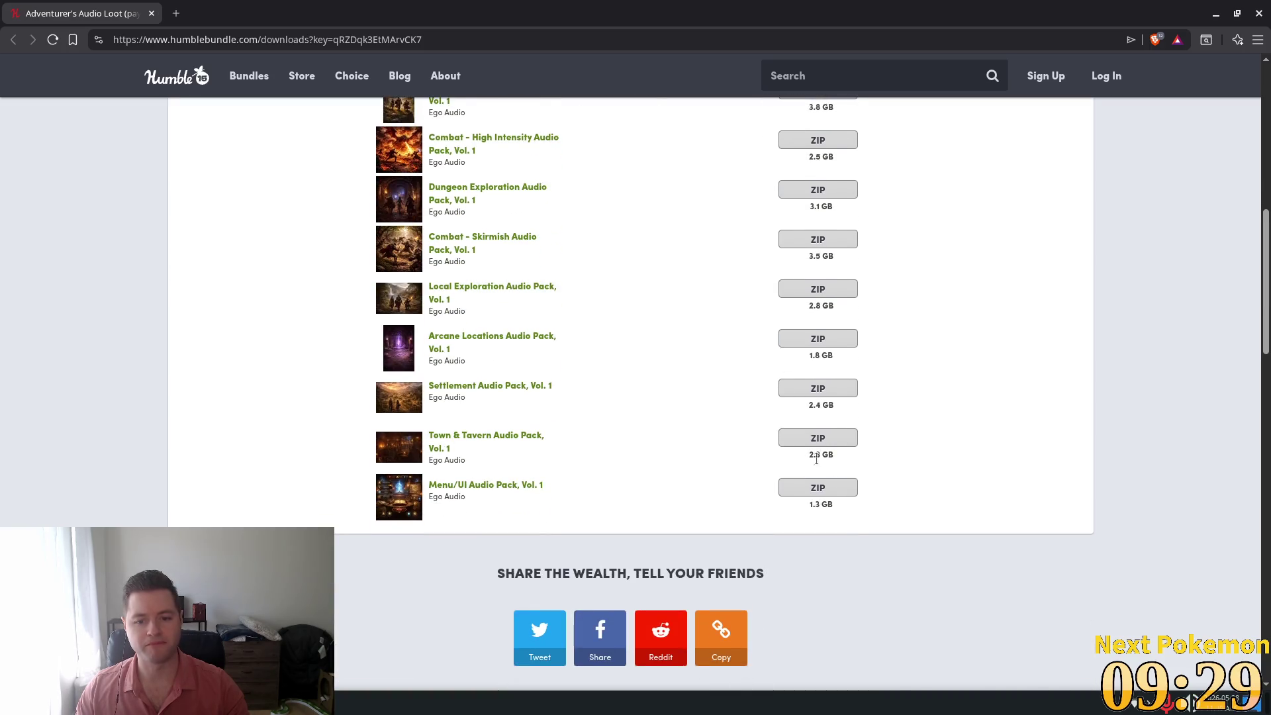
pyautogui.scroll(3, 756, 438)
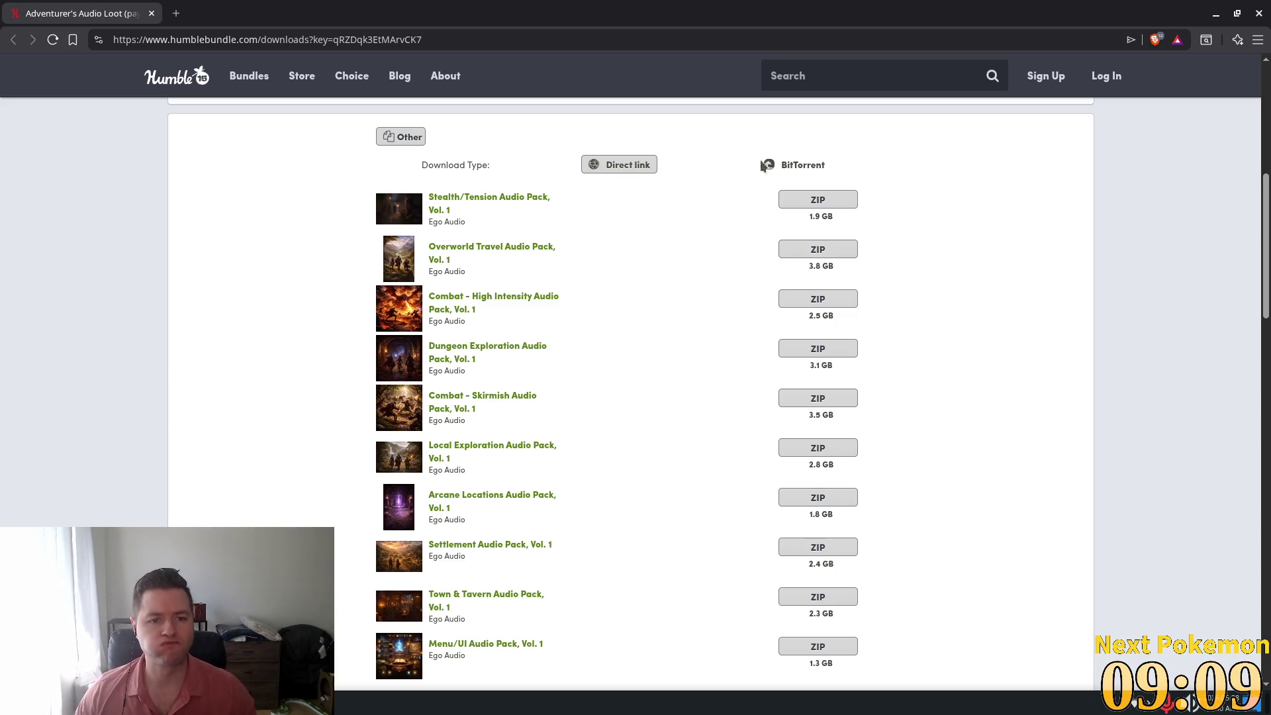
pyautogui.click(823, 199)
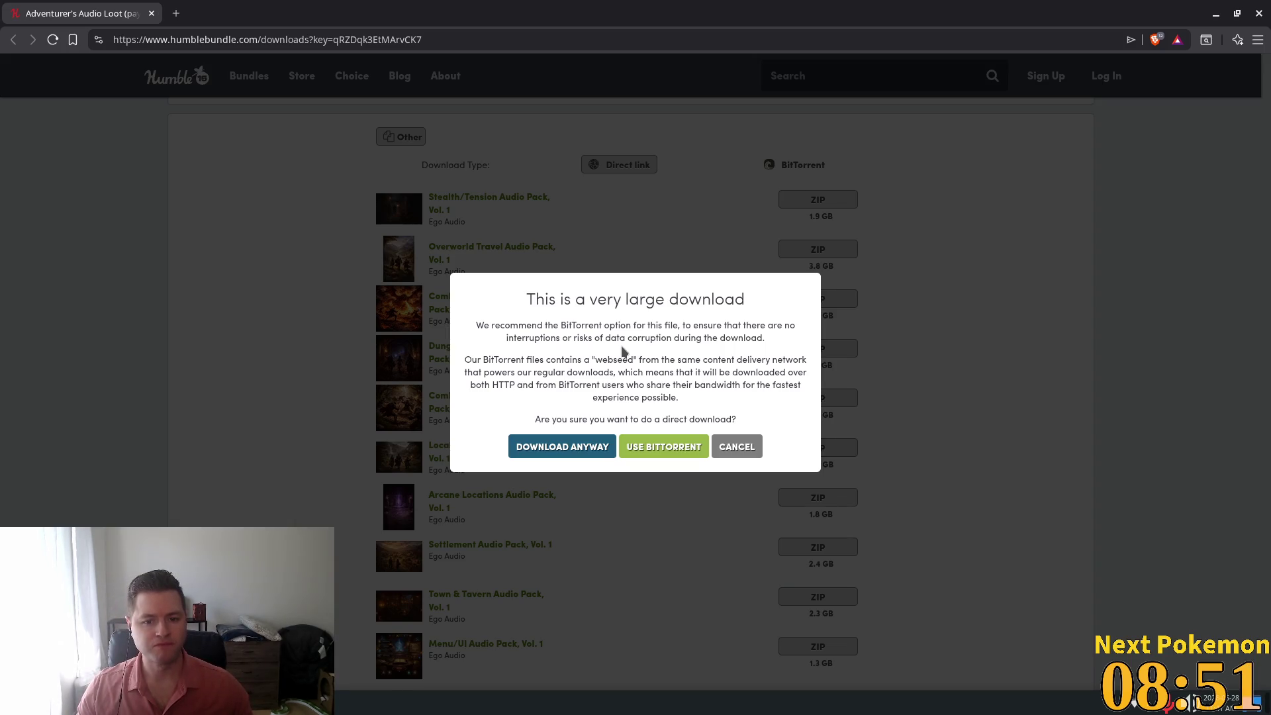
pyautogui.click(745, 451)
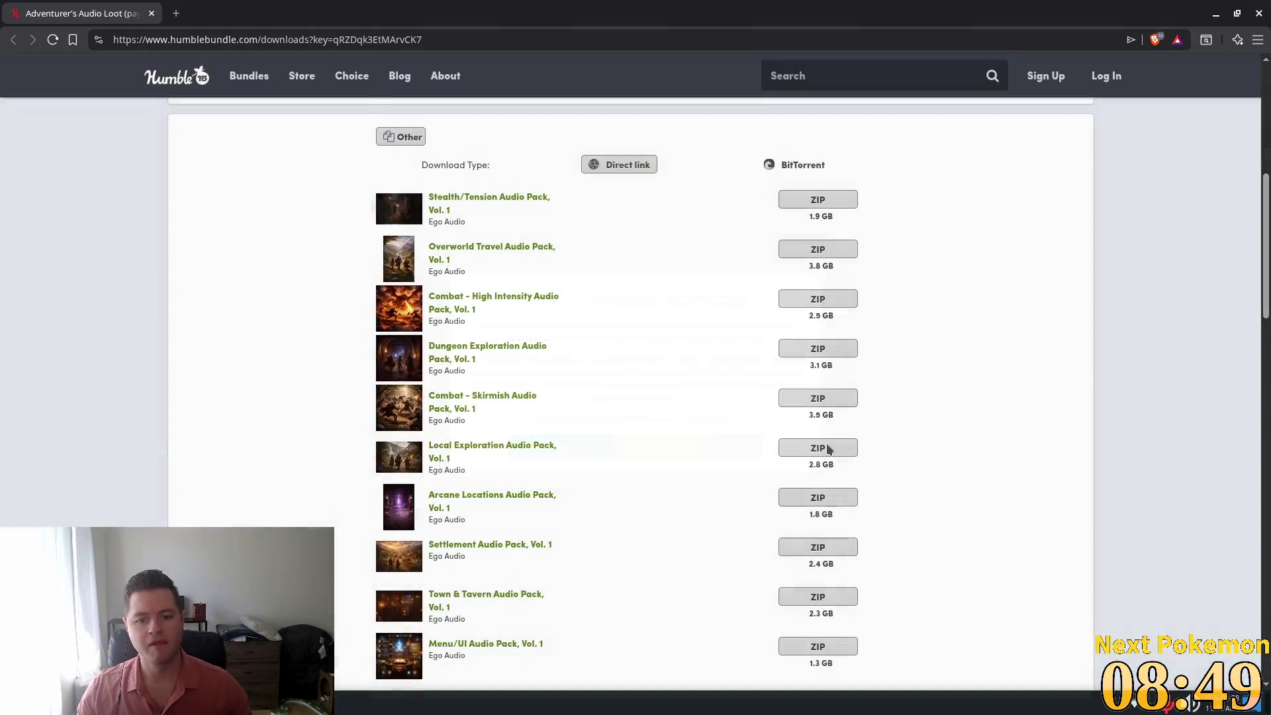
pyautogui.scroll(2, 659, 243)
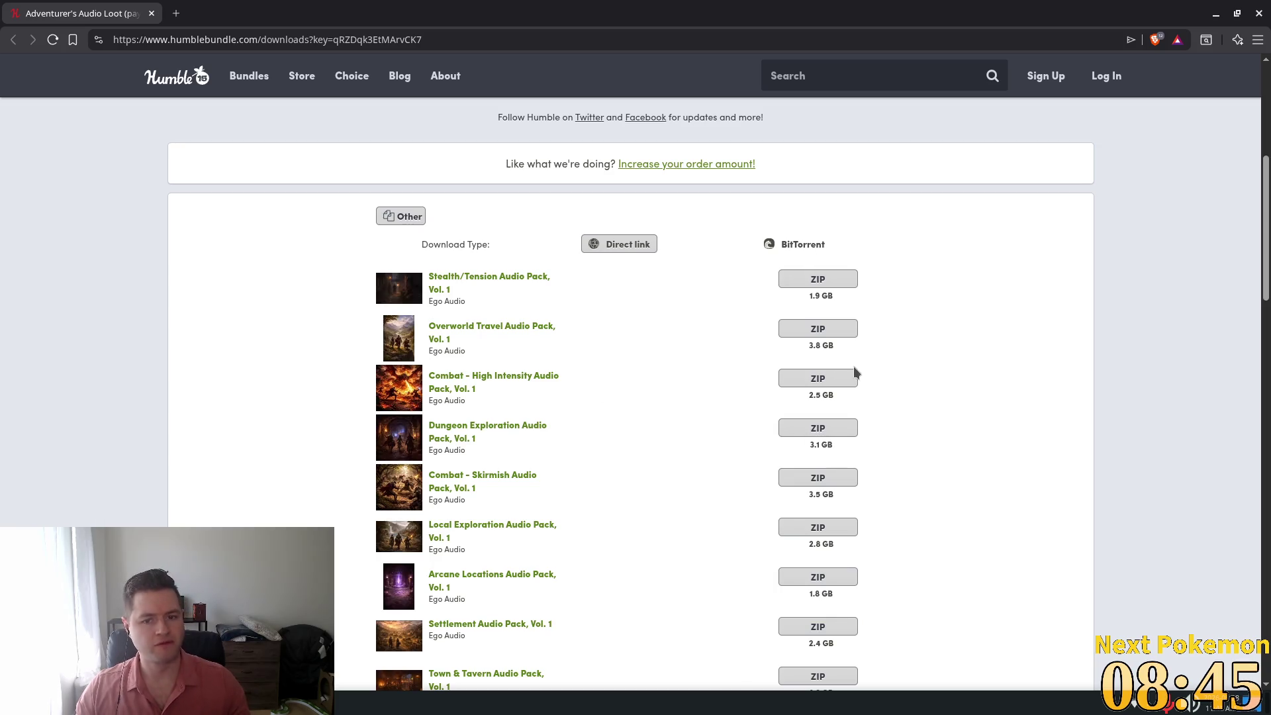
pyautogui.press('super')
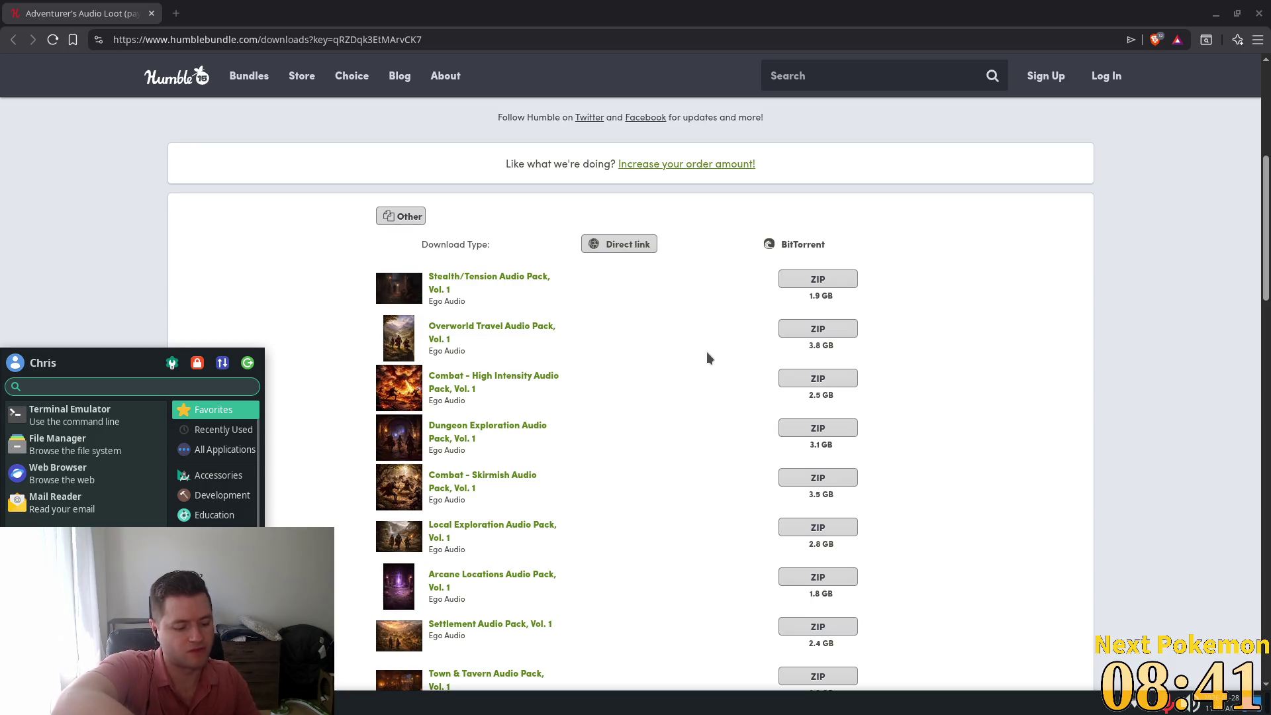
# Search the launcher for 'add' instead of 'torr' and launch Add/Remove Software
pyautogui.write('torr')
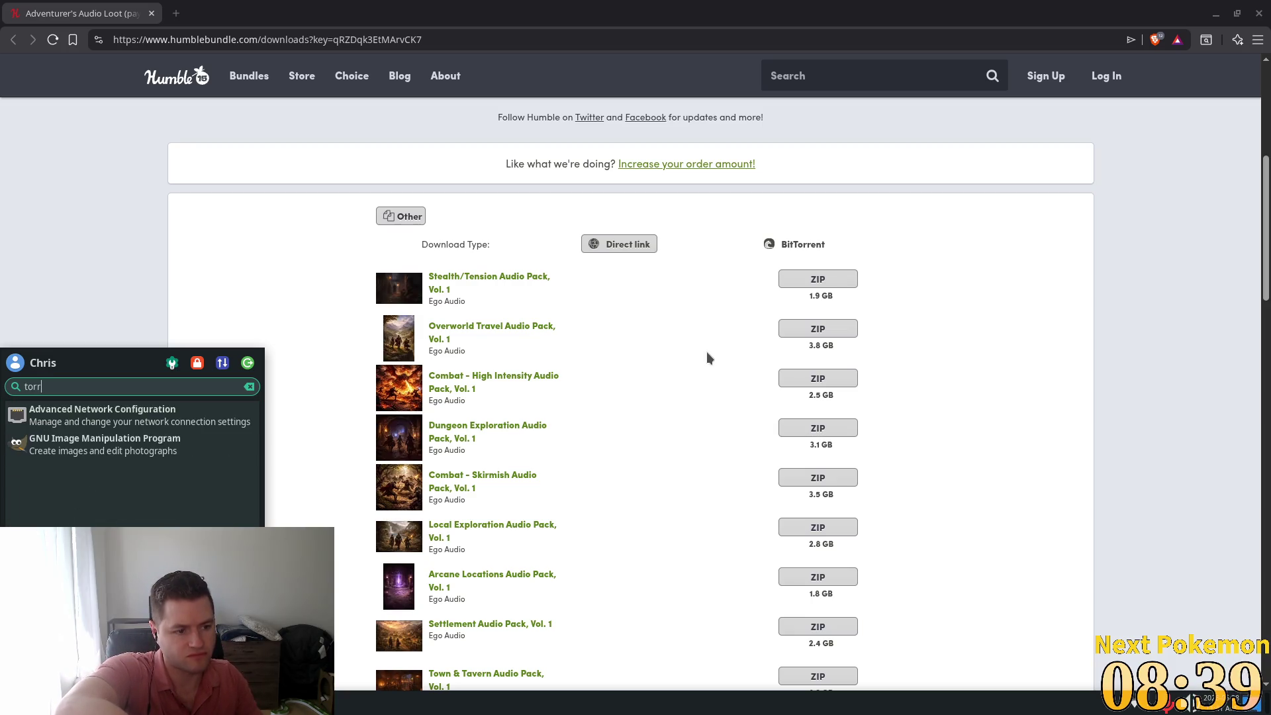
pyautogui.press('BackSpace')
pyautogui.press('BackSpace')
pyautogui.press('BackSpace')
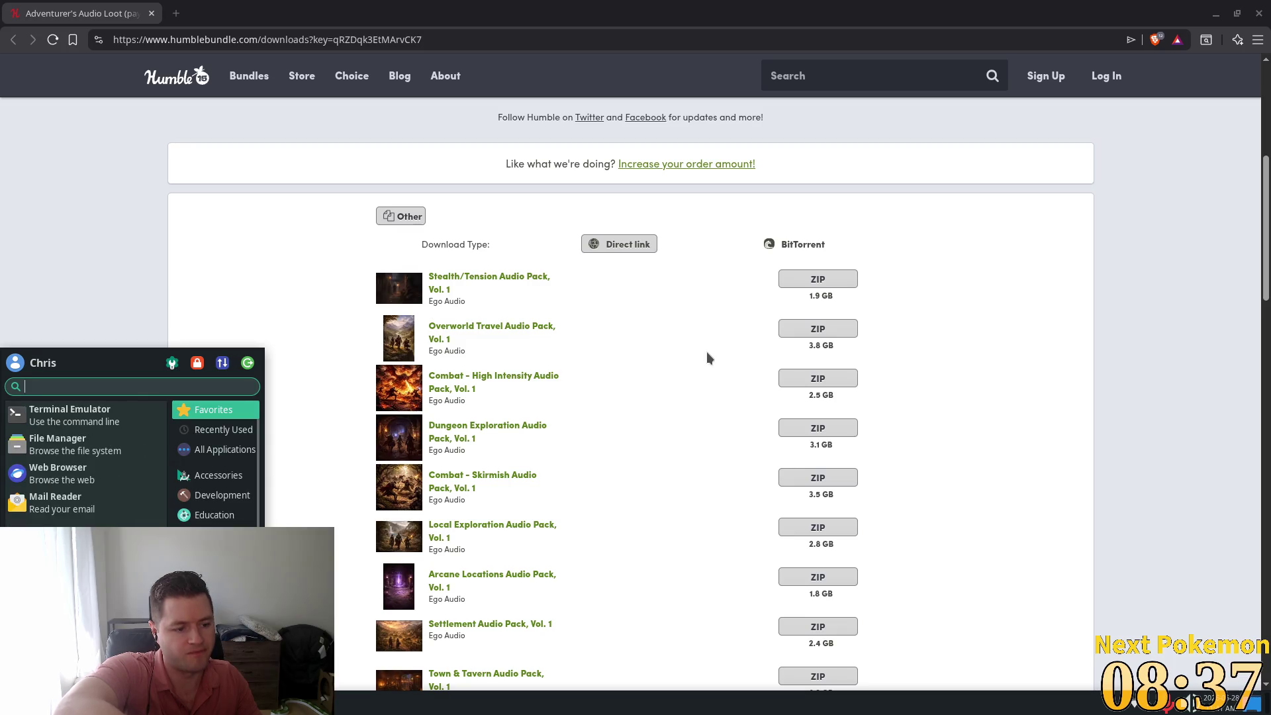
pyautogui.write('add')
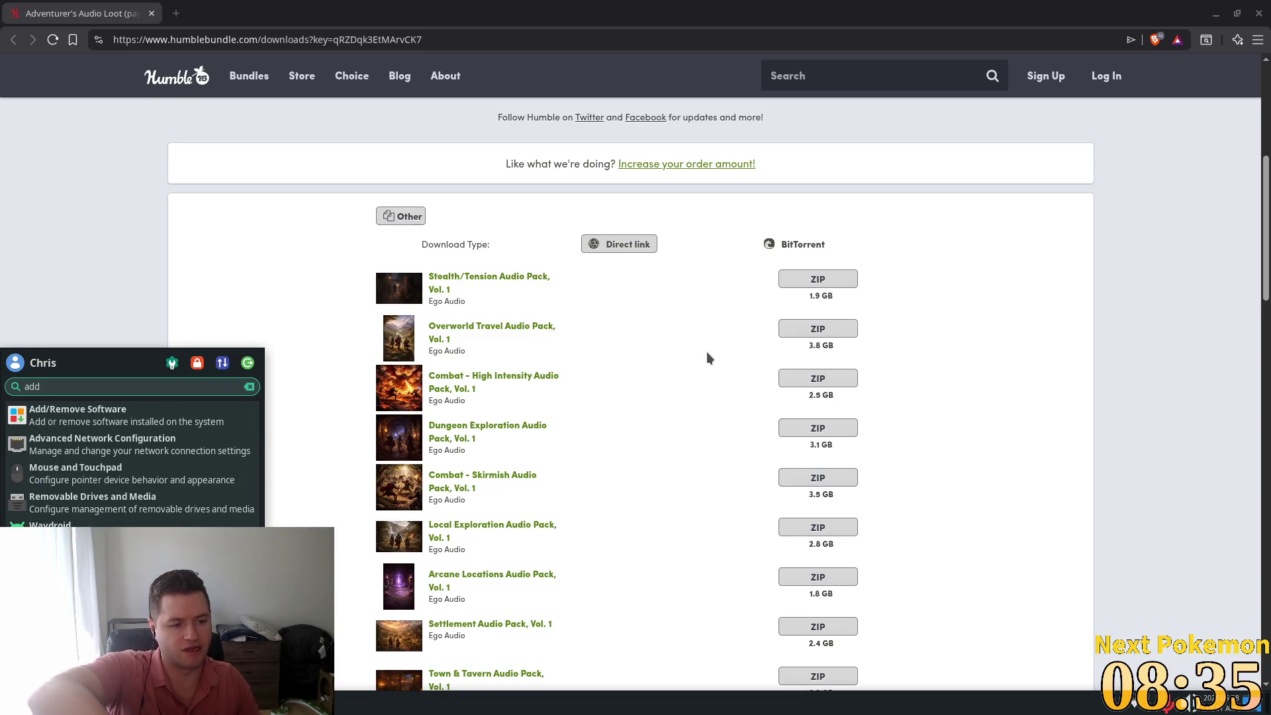
pyautogui.press('Return')
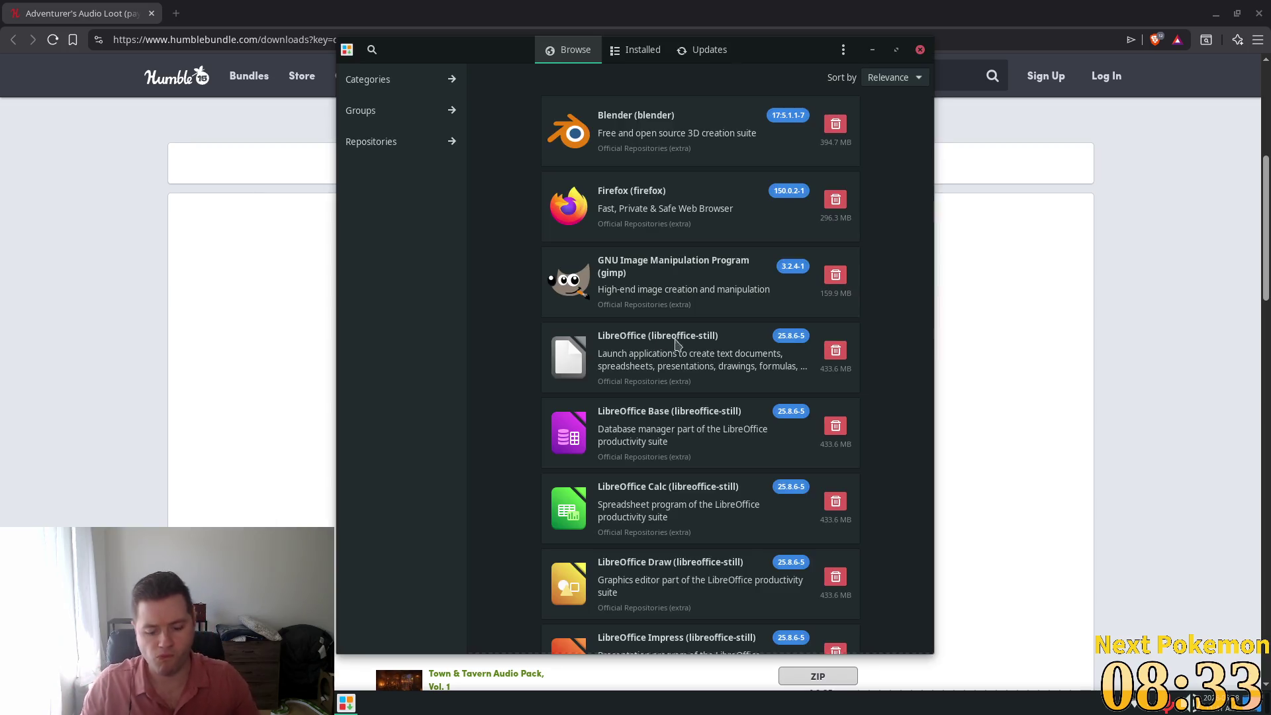